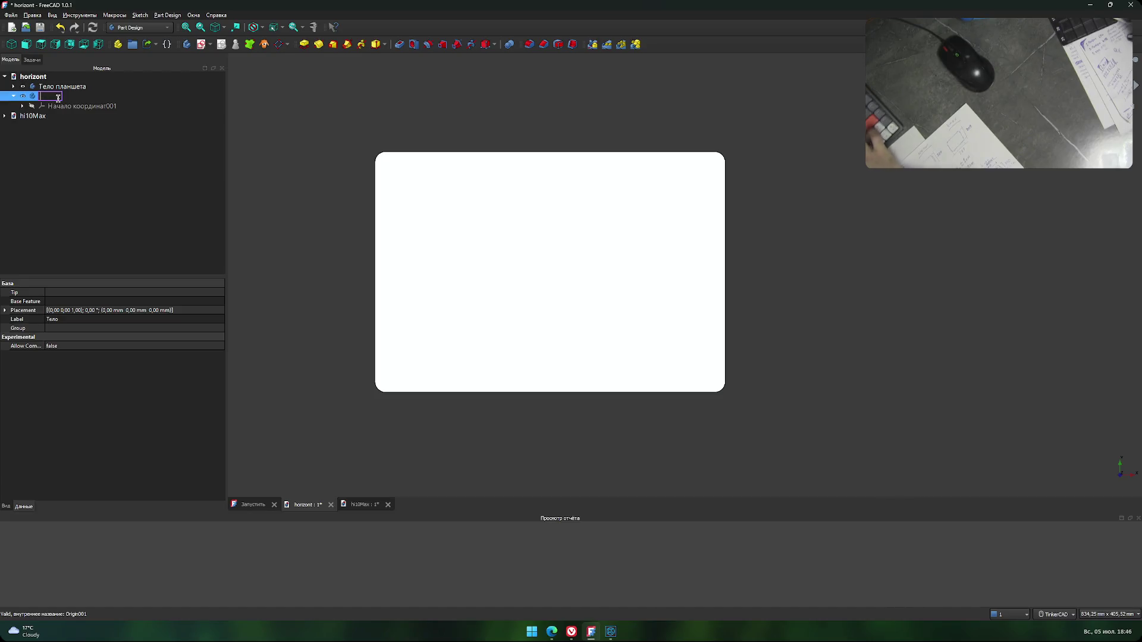
Rename the body to 'Технологические отверстия', select it and start a new sketch in it.
{"action": "type", "text": "От"}
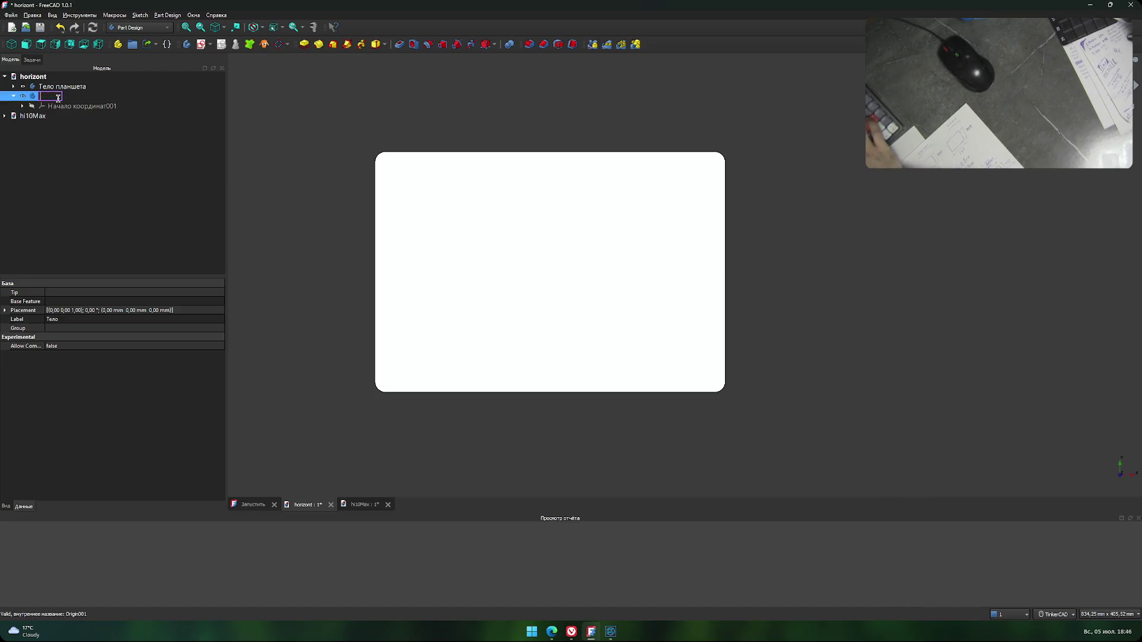
{"action": "type", "text": "логичн"}
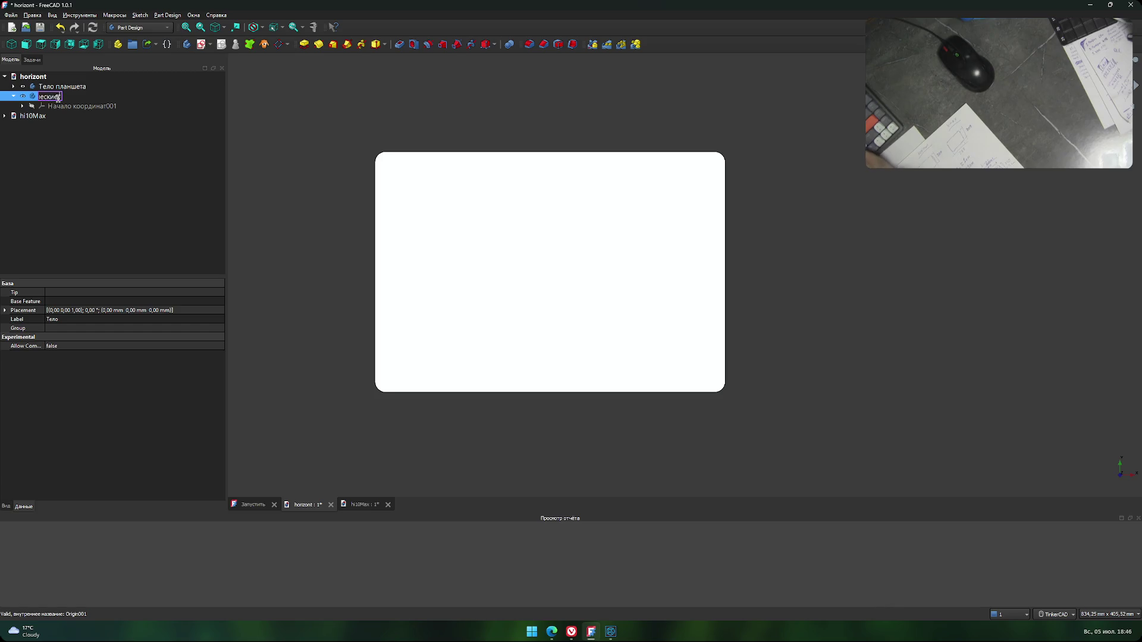
{"action": "type", "text": "е отверстия"}
{"action": "left_click", "coordinate": [103, 232]}
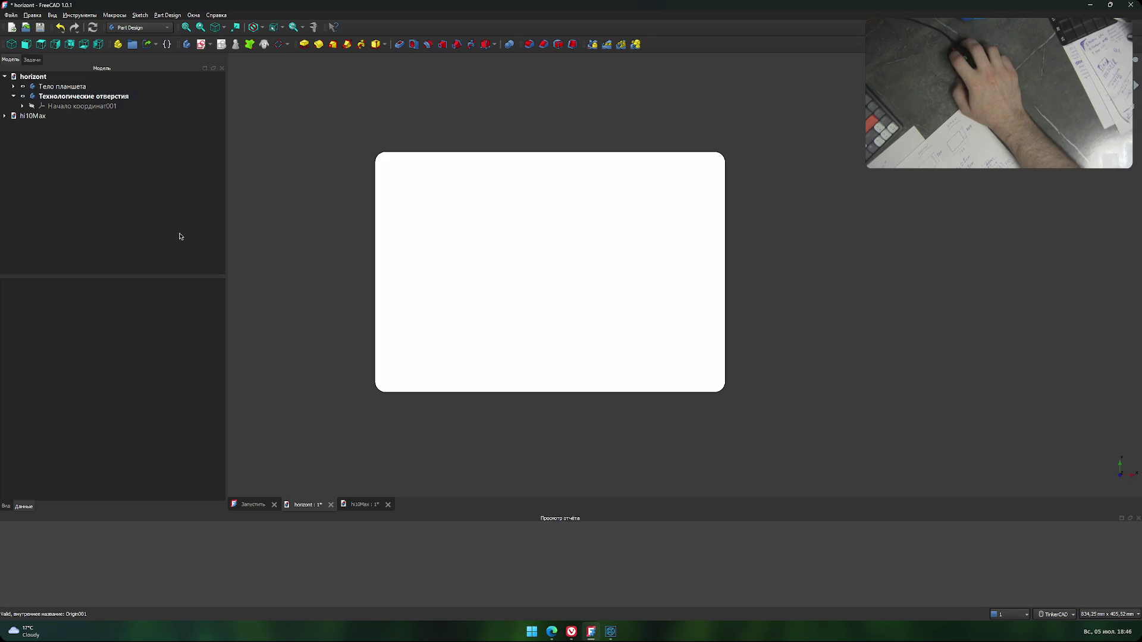
{"action": "left_click", "coordinate": [89, 96]}
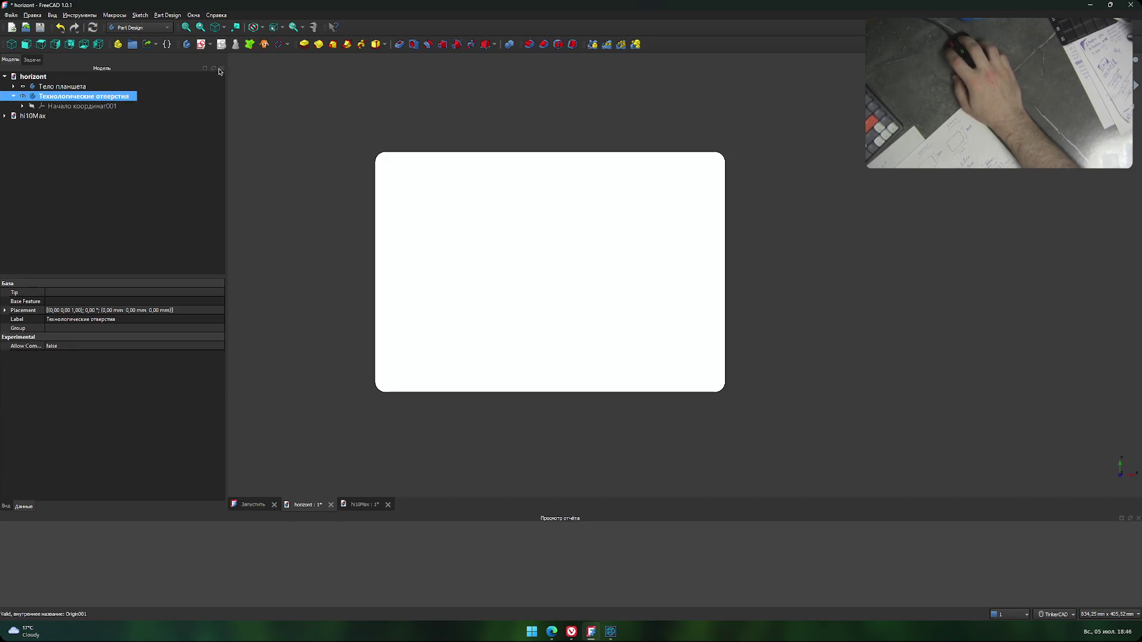
{"action": "left_click", "coordinate": [201, 45]}
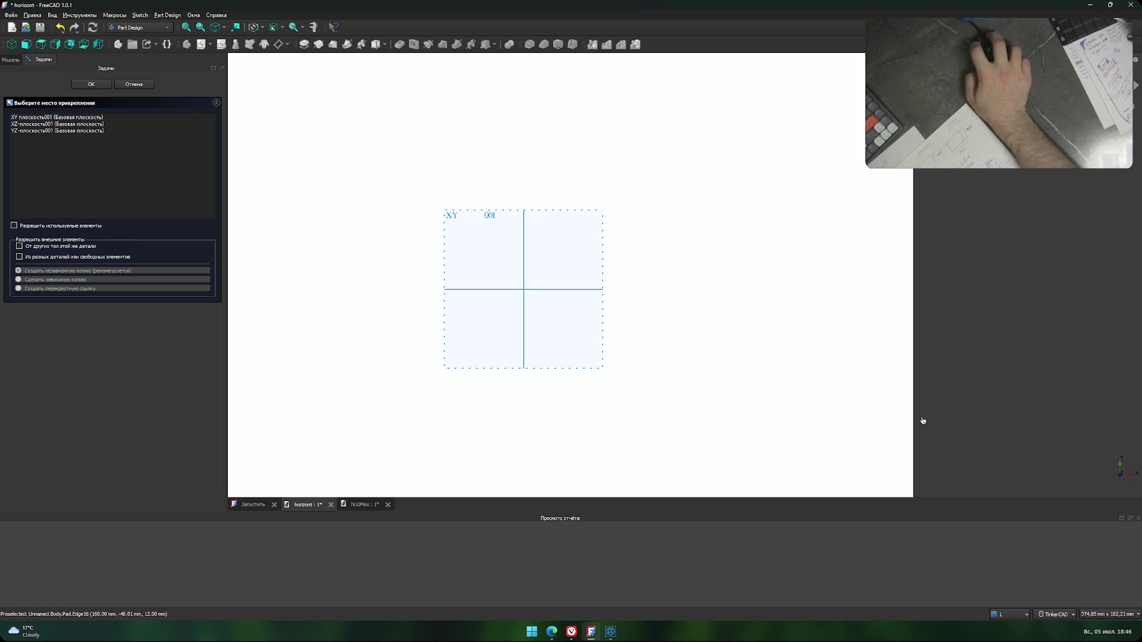
Attach Sketch001 to XY-plane001, reopen it for editing, and bring up the KOMPAS-3D plate drawing.
{"action": "right_click_drag", "start_coordinate": [955, 435], "coordinate": [718, 238]}
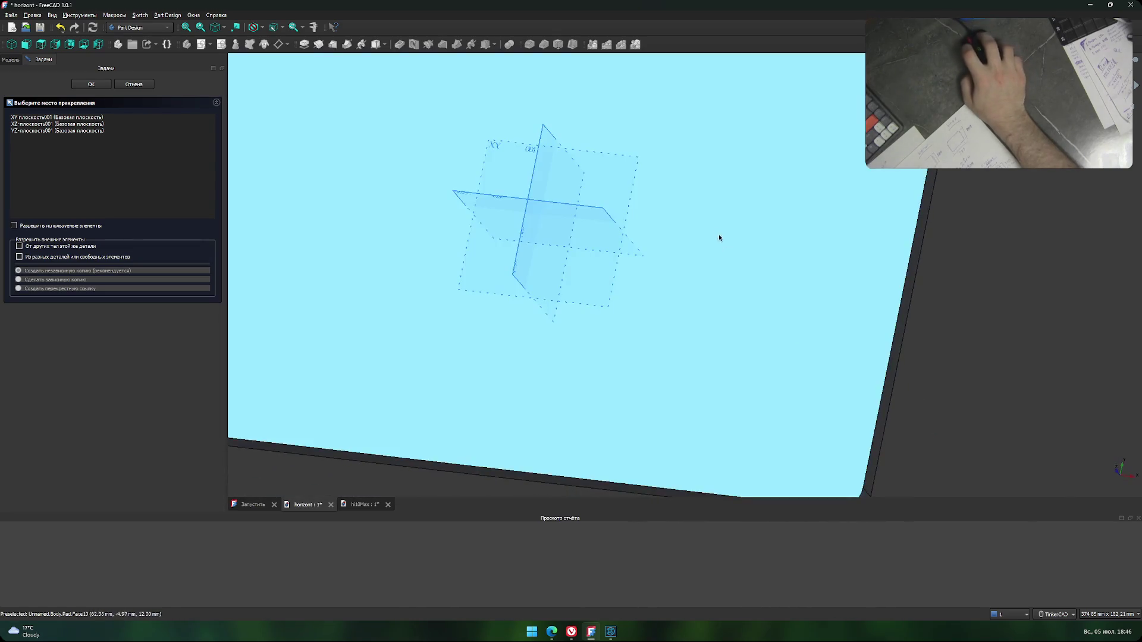
{"action": "left_click", "coordinate": [486, 148]}
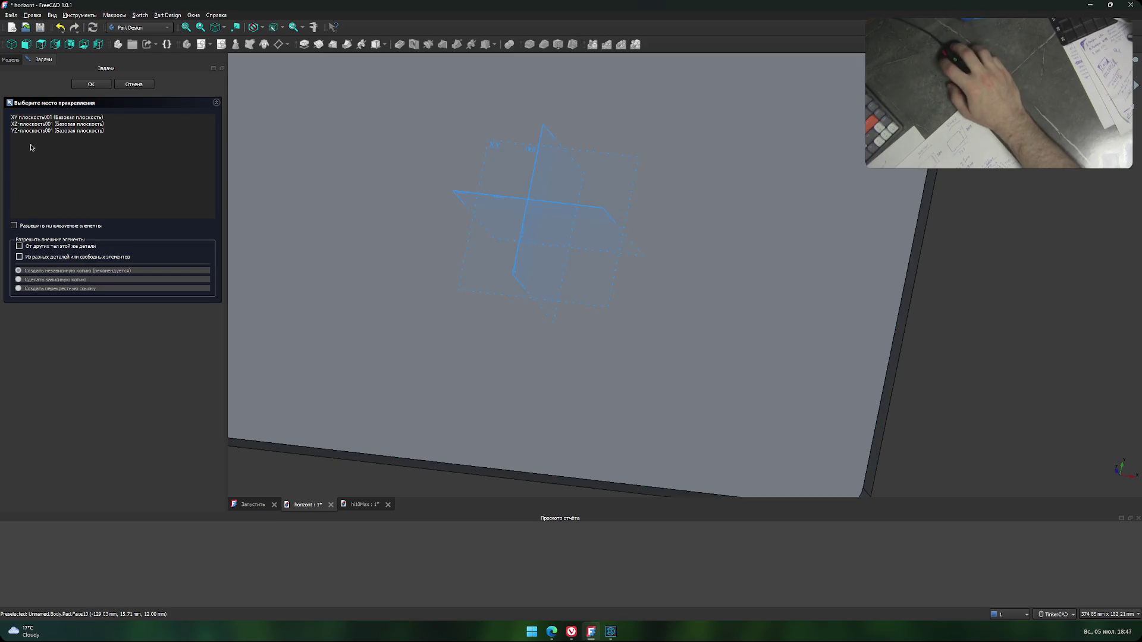
{"action": "left_click", "coordinate": [92, 84]}
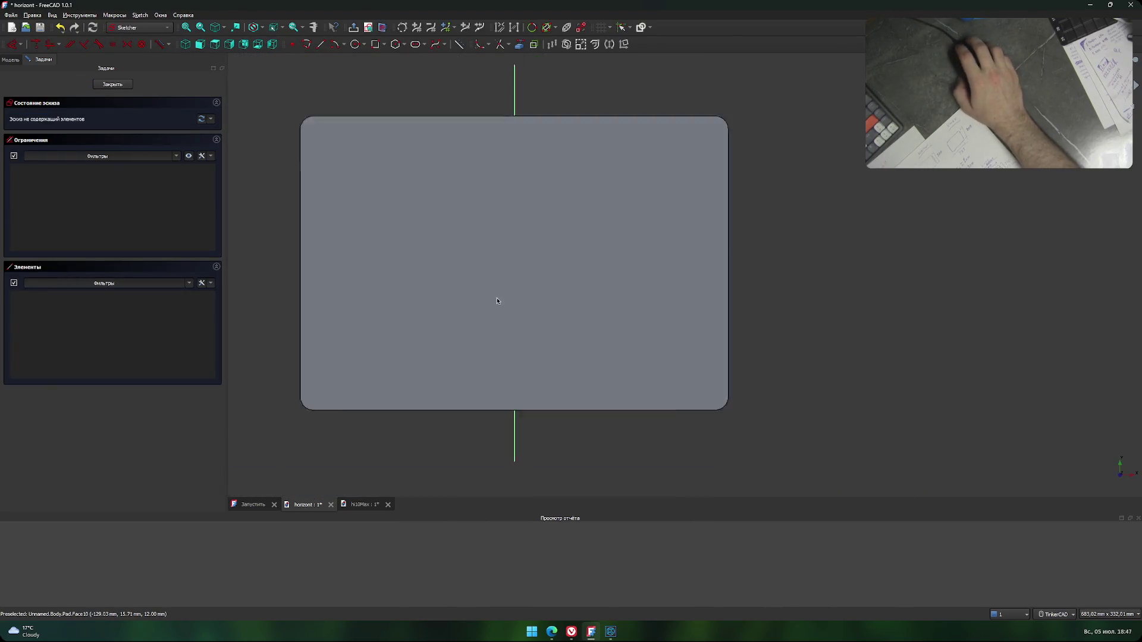
{"action": "left_click", "coordinate": [112, 84]}
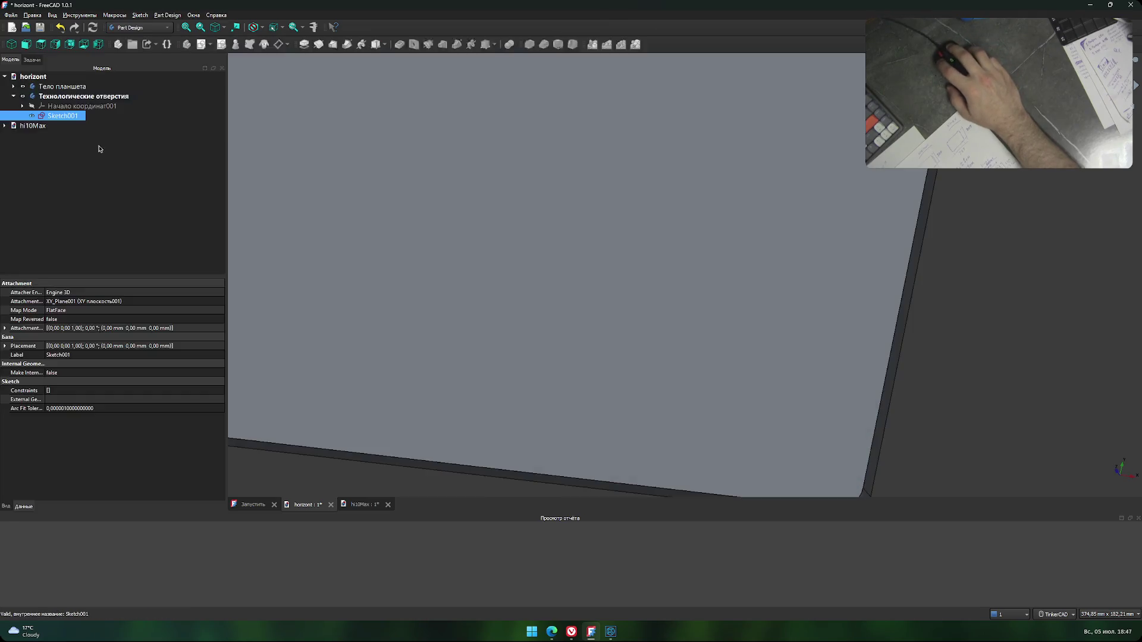
{"action": "double_click", "coordinate": [60, 116]}
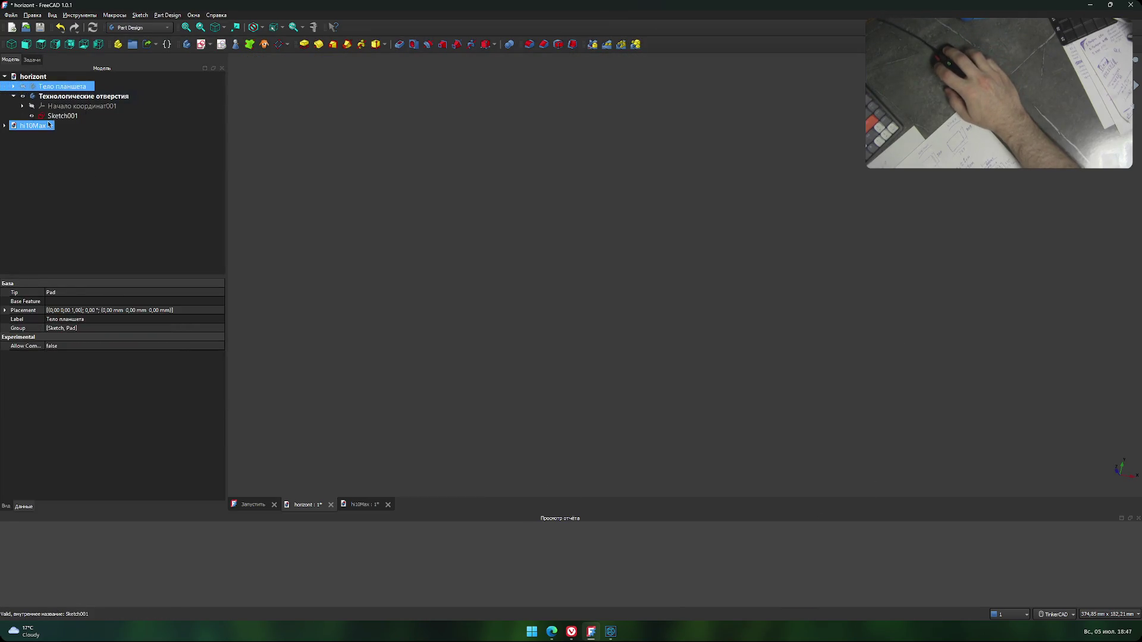
{"action": "scroll", "coordinate": [516, 267], "scroll_direction": "down", "scroll_amount": 3}
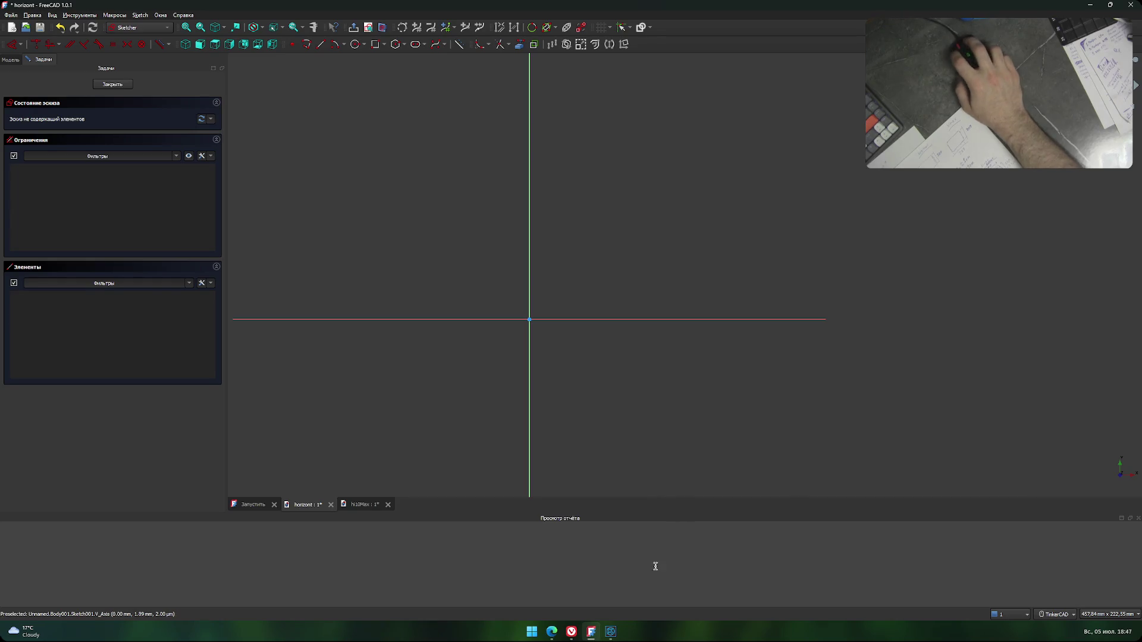
{"action": "left_click", "coordinate": [615, 634]}
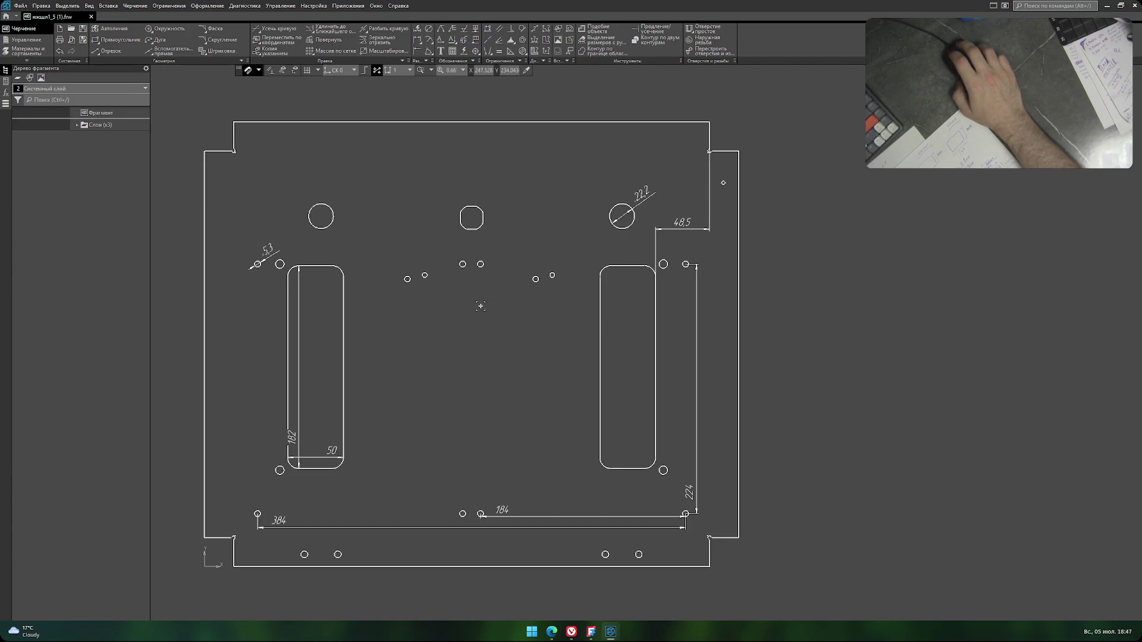
Add a 225.99 automatic dimension from the plate's top-left corner to the octagonal hole.
{"action": "middle_click_drag", "start_coordinate": [481, 305], "coordinate": [469, 322]}
{"action": "scroll", "coordinate": [470, 291], "scroll_direction": "up", "scroll_amount": 3}
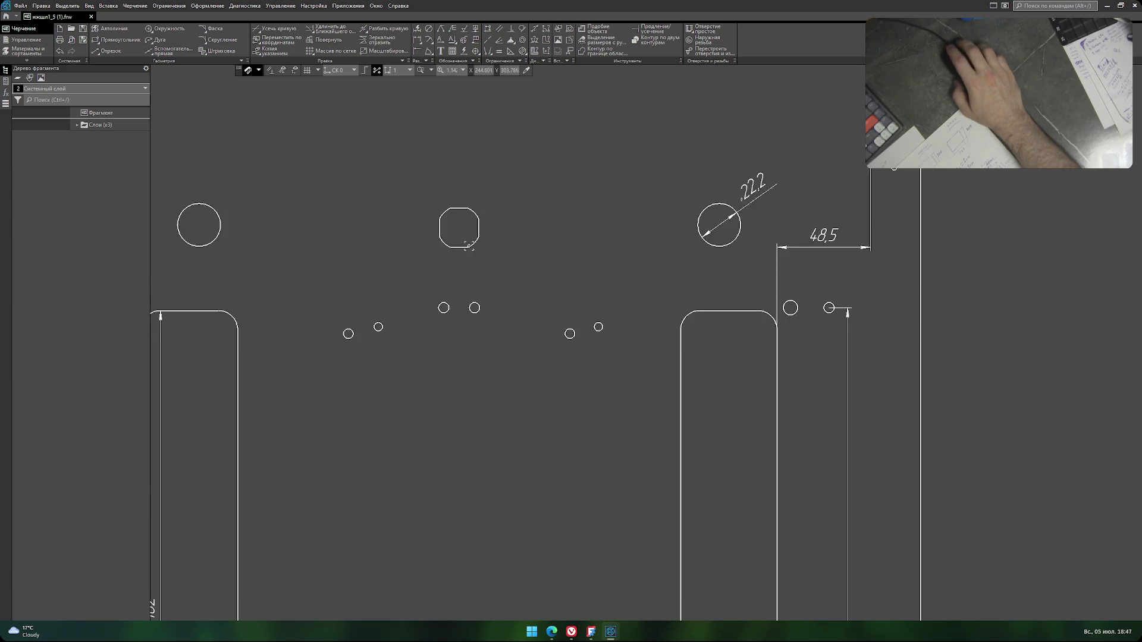
{"action": "scroll", "coordinate": [460, 256], "scroll_direction": "down", "scroll_amount": 2}
{"action": "middle_click_drag", "start_coordinate": [460, 293], "coordinate": [484, 314]}
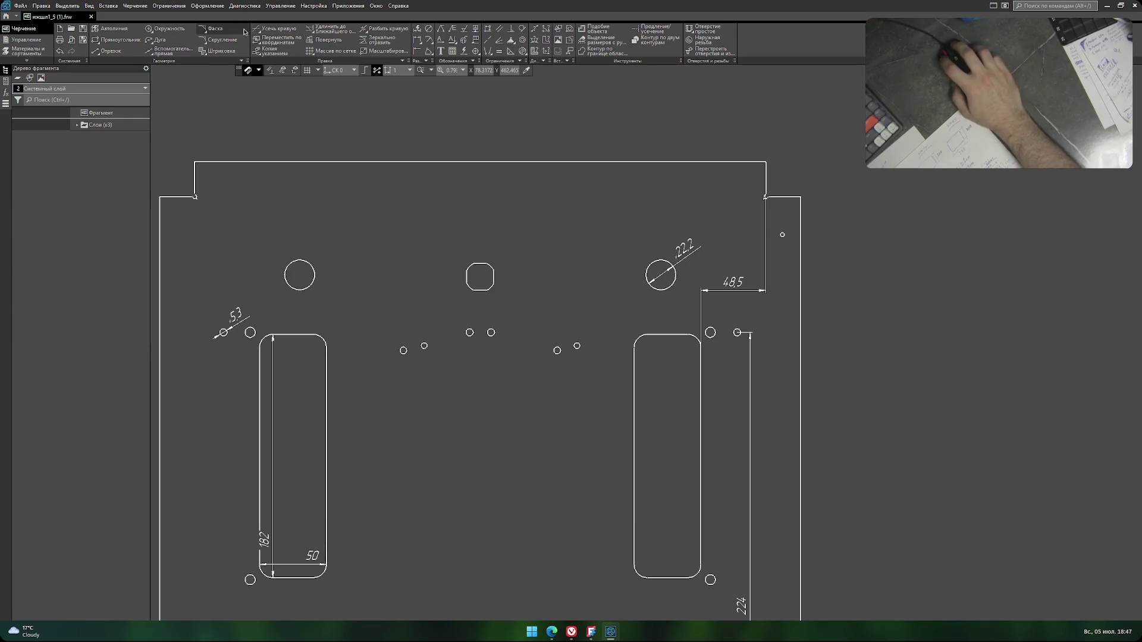
{"action": "left_click", "coordinate": [208, 5]}
{"action": "left_click", "coordinate": [223, 40]}
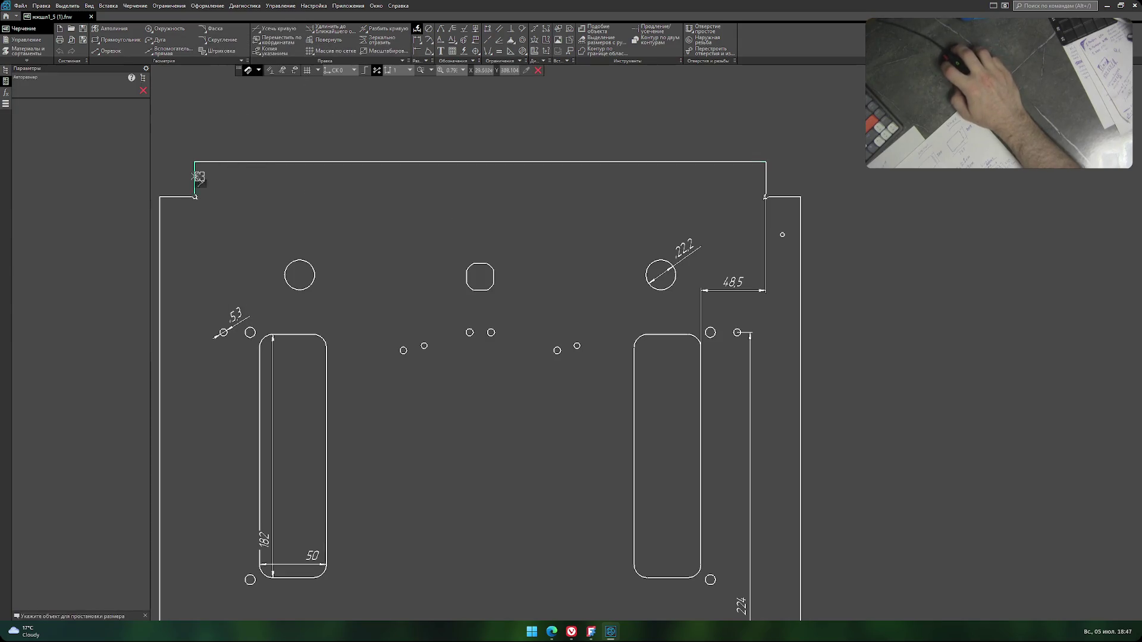
{"action": "left_click", "coordinate": [196, 176]}
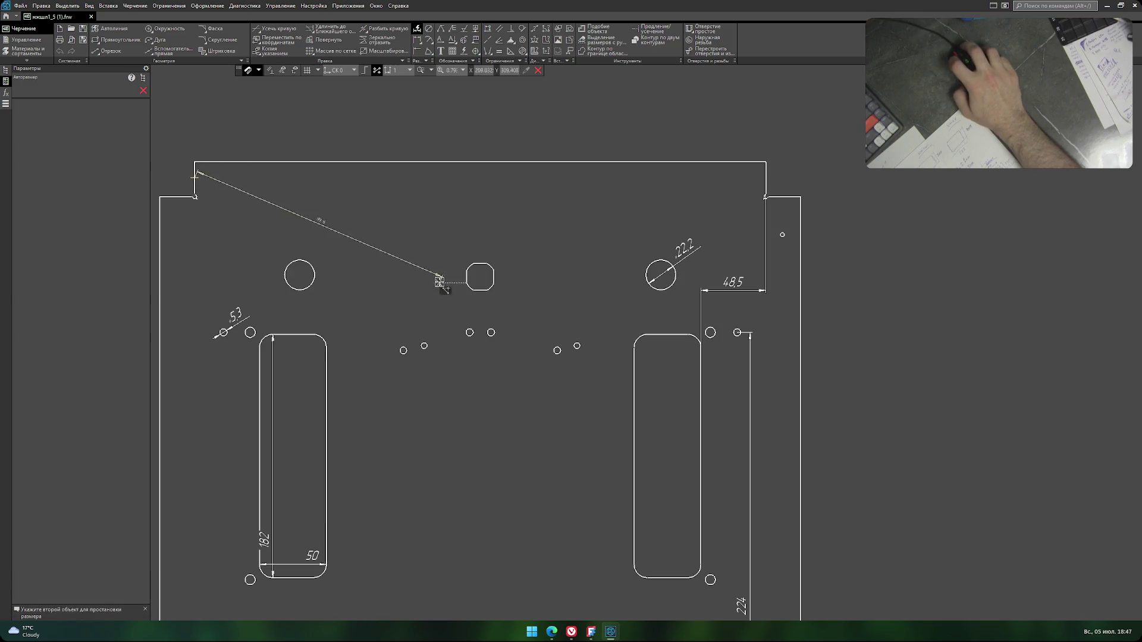
{"action": "left_click", "coordinate": [479, 276]}
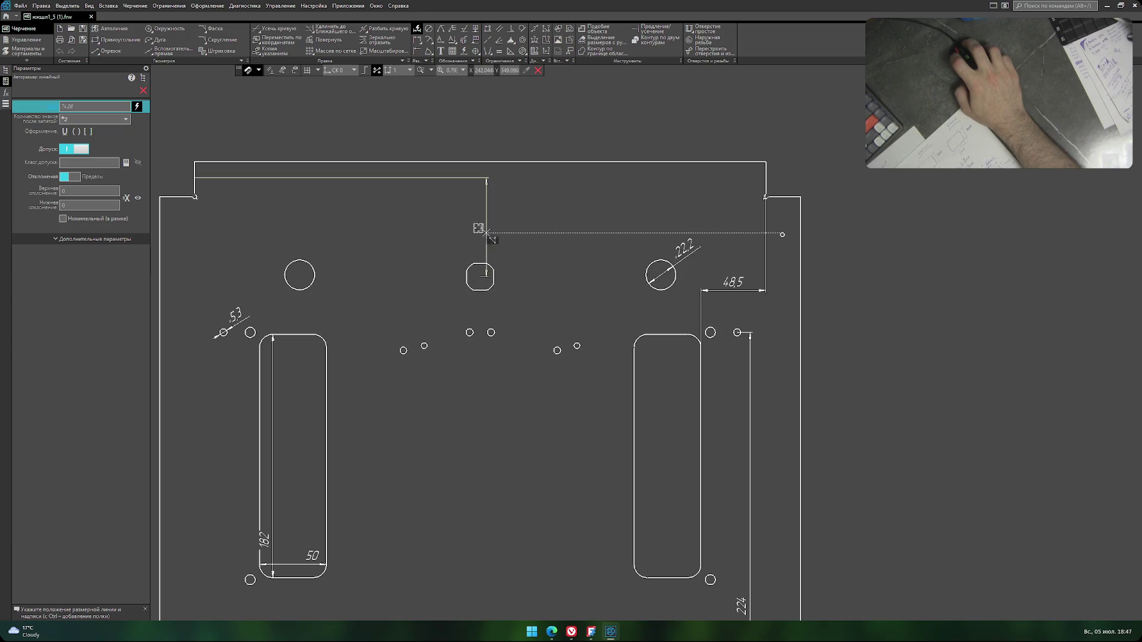
{"action": "left_click", "coordinate": [403, 247]}
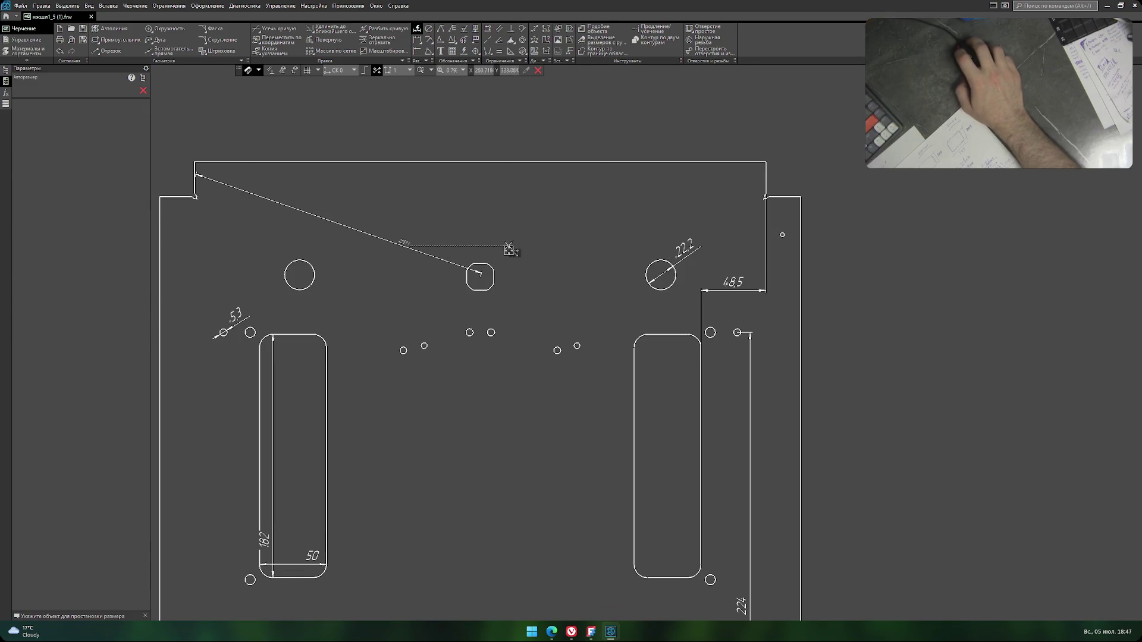
Begin another dimension from the octagonal hole's centre, then cancel it.
{"action": "scroll", "coordinate": [494, 292], "scroll_direction": "up", "scroll_amount": 4}
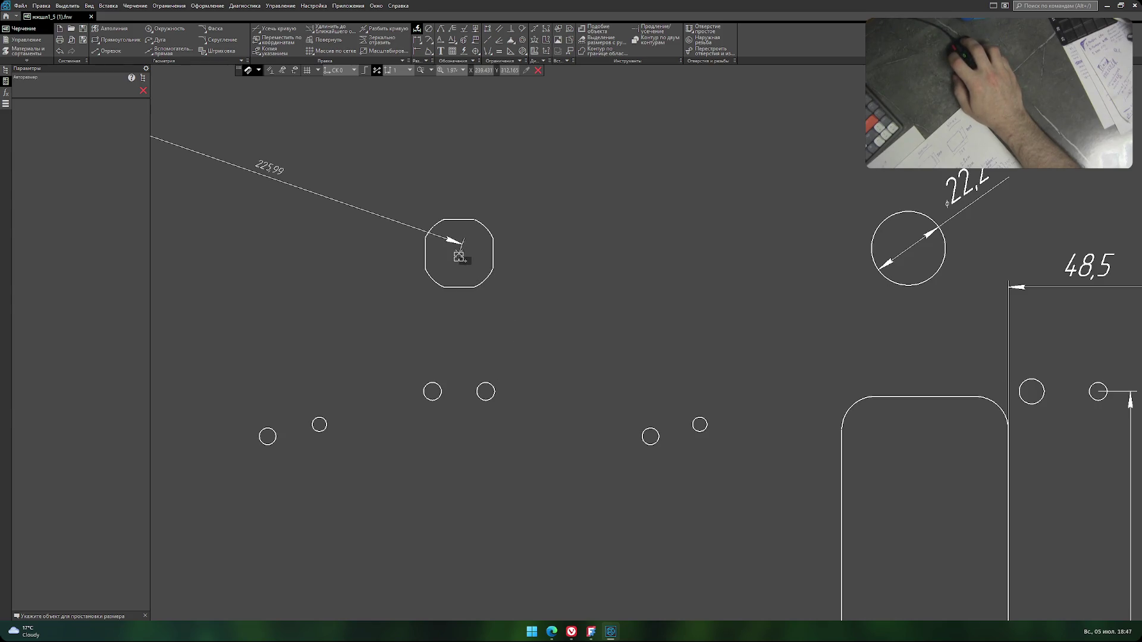
{"action": "left_click", "coordinate": [459, 255]}
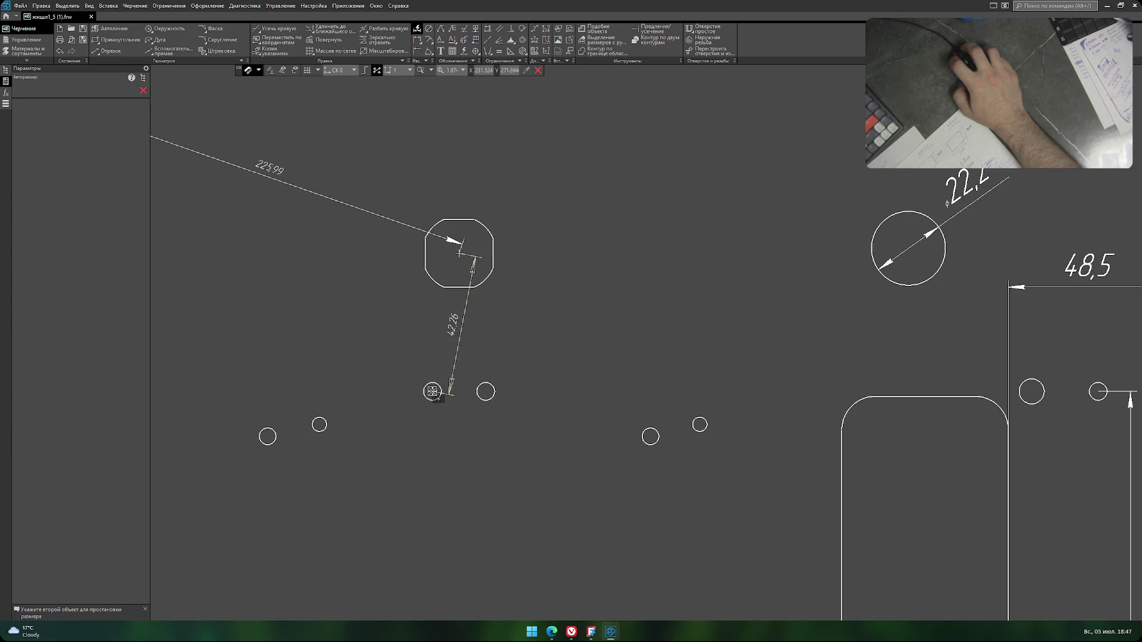
{"action": "right_click", "coordinate": [476, 350]}
{"action": "key", "text": "Escape"}
{"action": "key", "text": "Escape"}
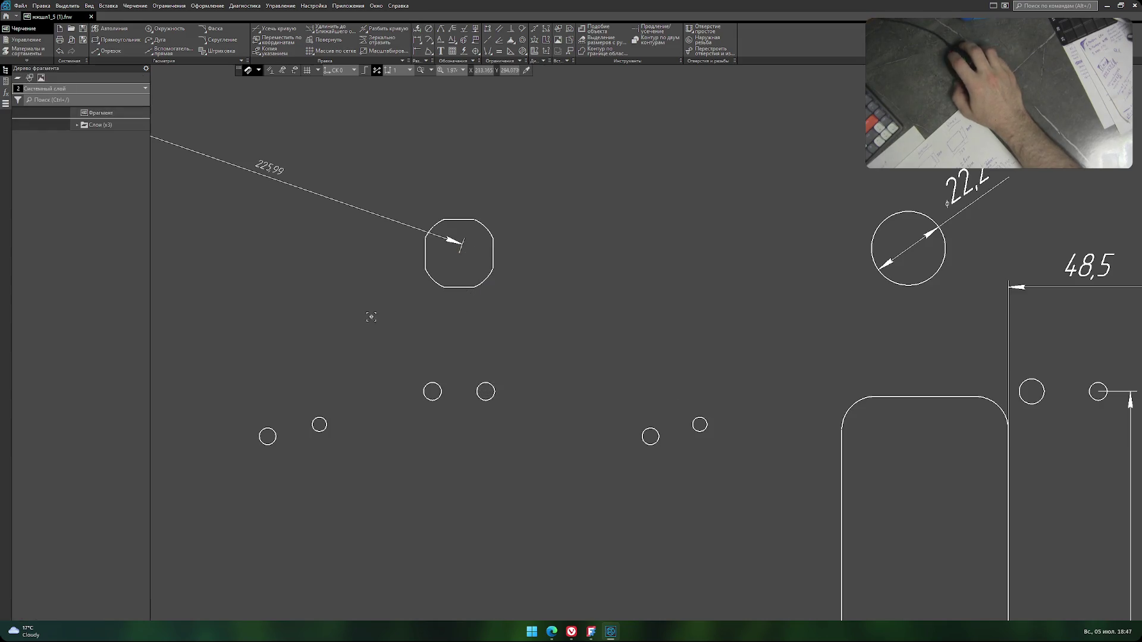
{"action": "scroll", "coordinate": [443, 315], "scroll_direction": "down", "scroll_amount": 5}
{"action": "middle_click_drag", "start_coordinate": [392, 321], "coordinate": [505, 323]}
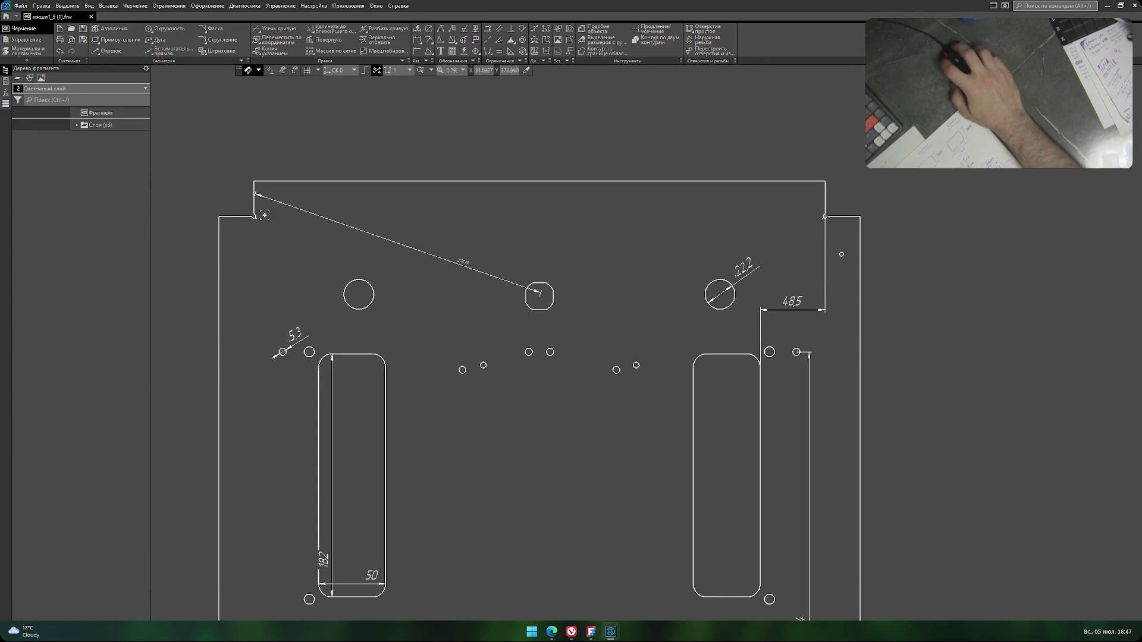
Start an automatic dimension from the plate's top-left vertical edge to the small hole's centre.
{"action": "left_click", "coordinate": [207, 5]}
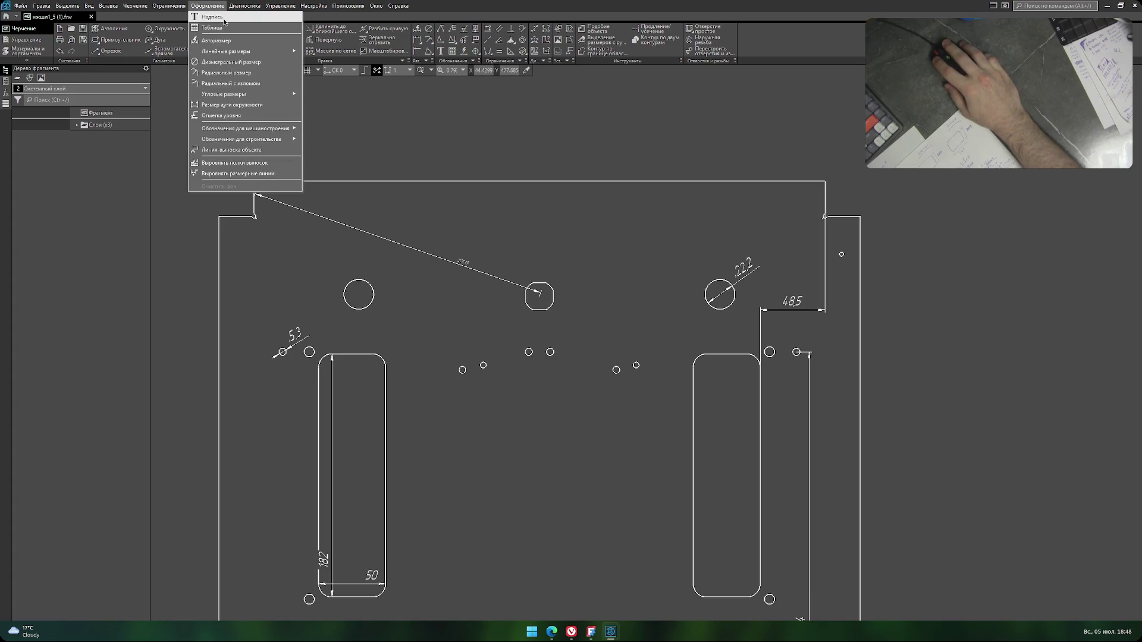
{"action": "left_click", "coordinate": [235, 43]}
{"action": "left_click", "coordinate": [254, 202]}
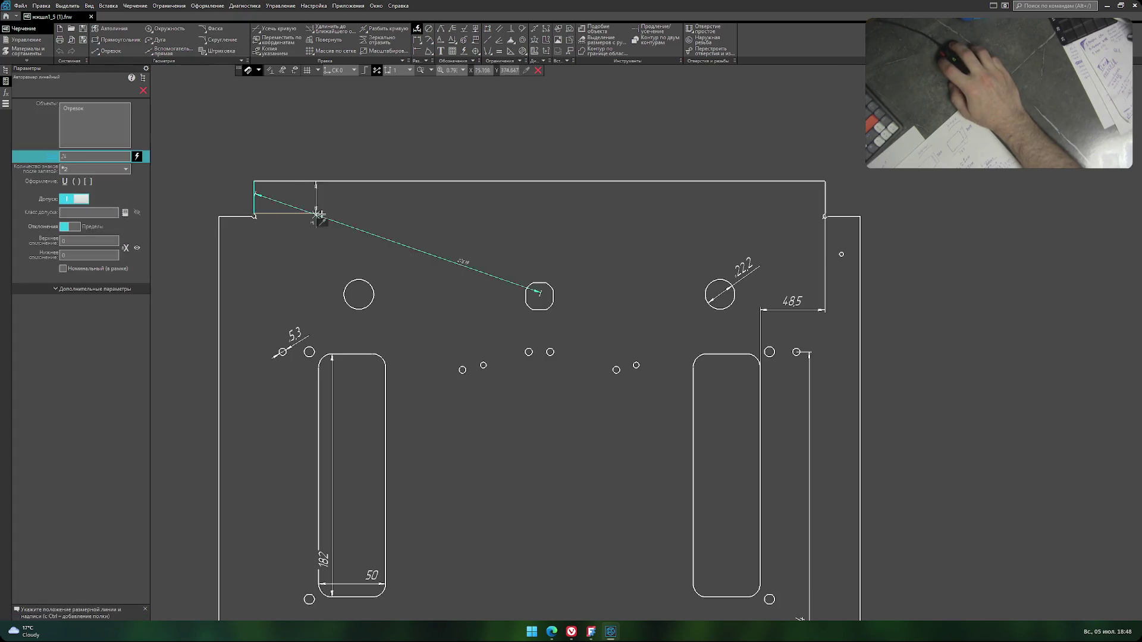
{"action": "scroll", "coordinate": [529, 352], "scroll_direction": "up", "scroll_amount": 3}
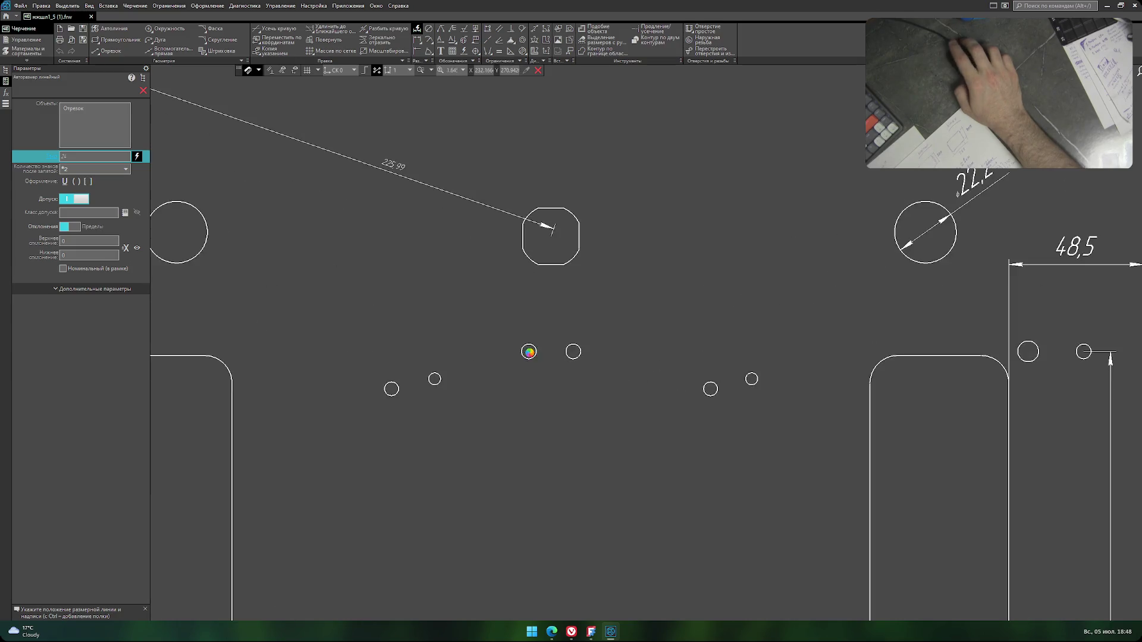
{"action": "left_click", "coordinate": [529, 351]}
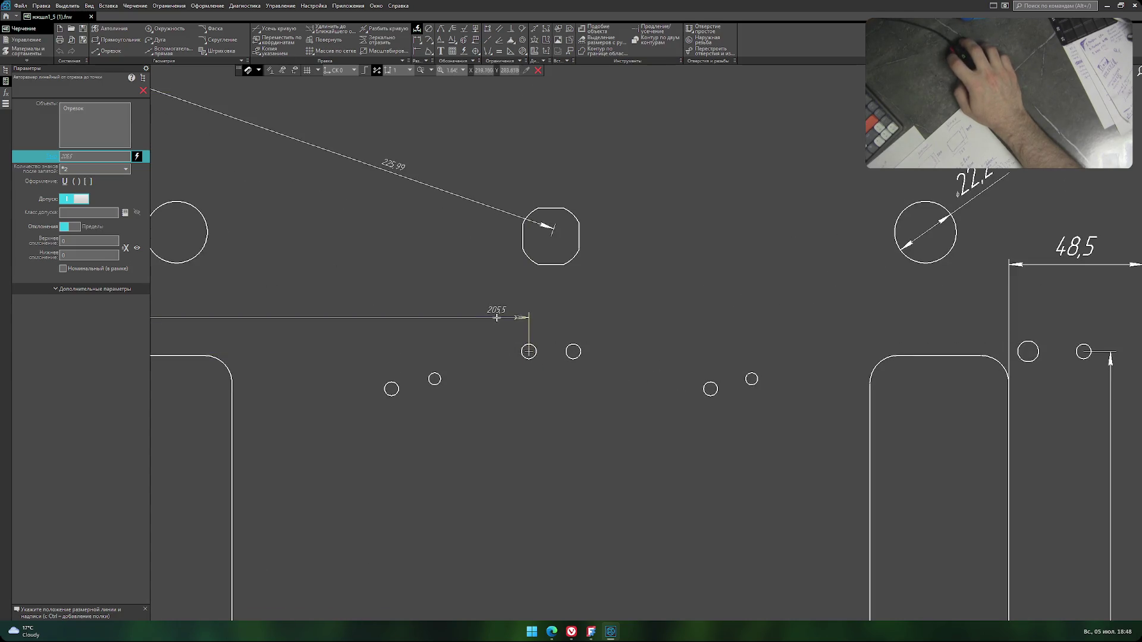
{"action": "left_click", "coordinate": [500, 309]}
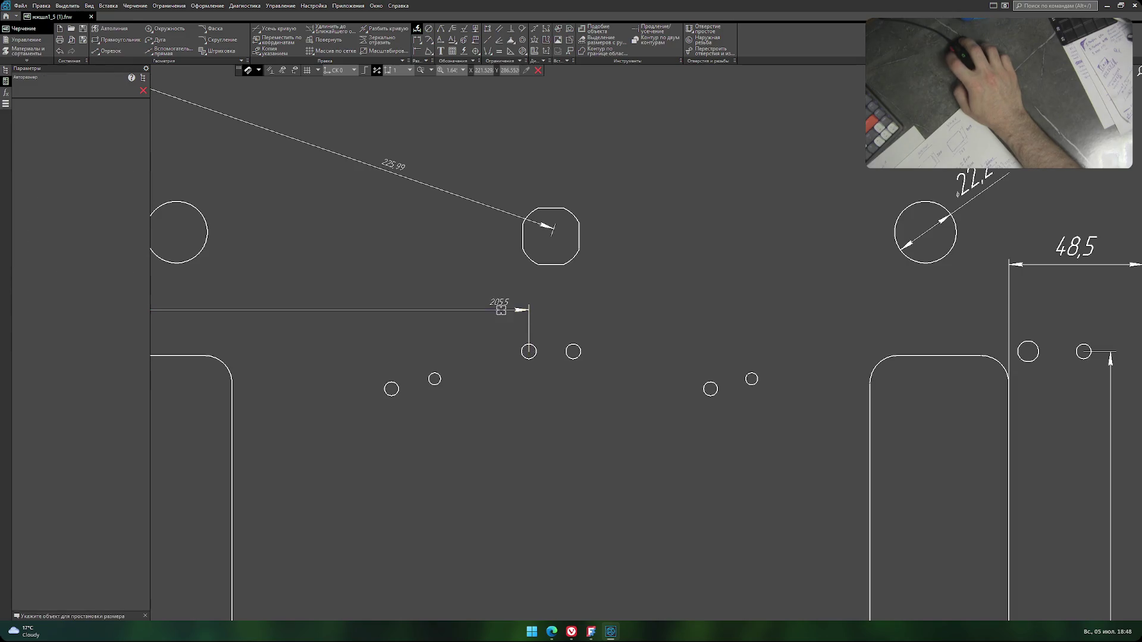
Pick the top-left edge and place the 205,5 horizontal dimension above the holes.
{"action": "scroll", "coordinate": [398, 326], "scroll_direction": "down", "scroll_amount": 4}
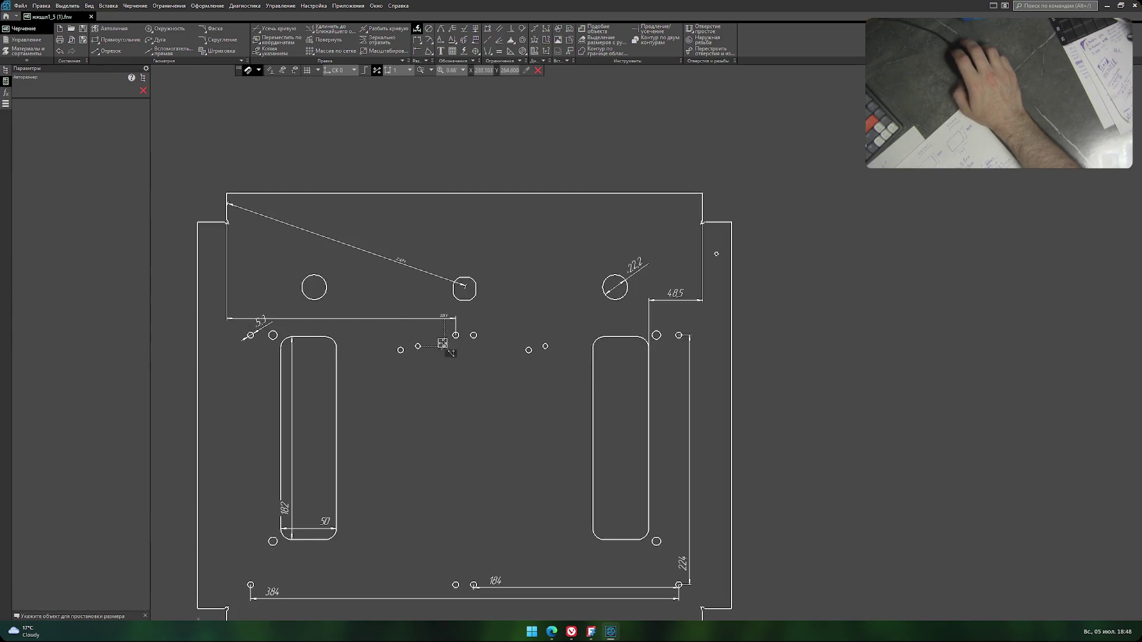
{"action": "scroll", "coordinate": [395, 327], "scroll_direction": "up", "scroll_amount": 3}
{"action": "scroll", "coordinate": [395, 328], "scroll_direction": "down", "scroll_amount": 2}
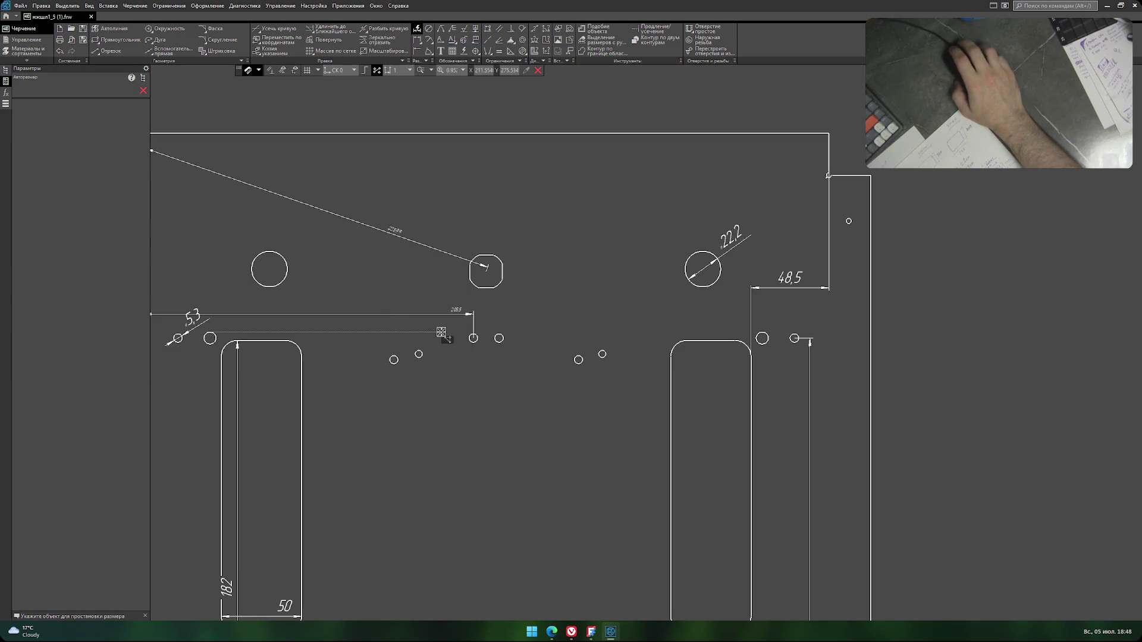
{"action": "scroll", "coordinate": [446, 326], "scroll_direction": "down", "scroll_amount": 1}
{"action": "middle_click_drag", "start_coordinate": [502, 376], "coordinate": [418, 390]}
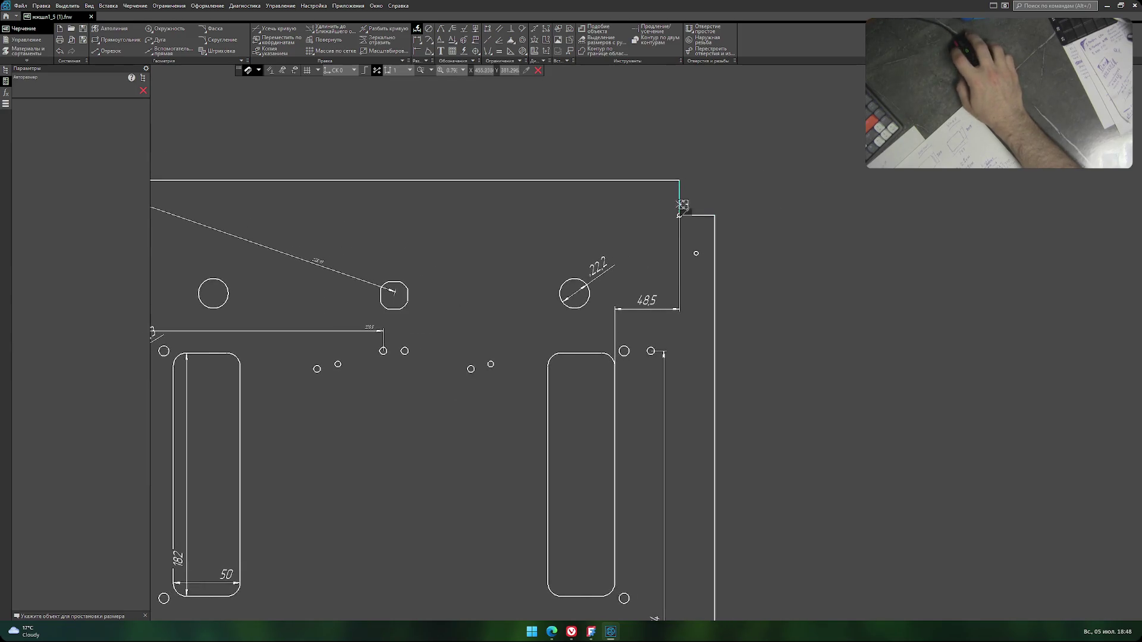
{"action": "left_click", "coordinate": [677, 213]}
{"action": "scroll", "coordinate": [405, 351], "scroll_direction": "up", "scroll_amount": 3}
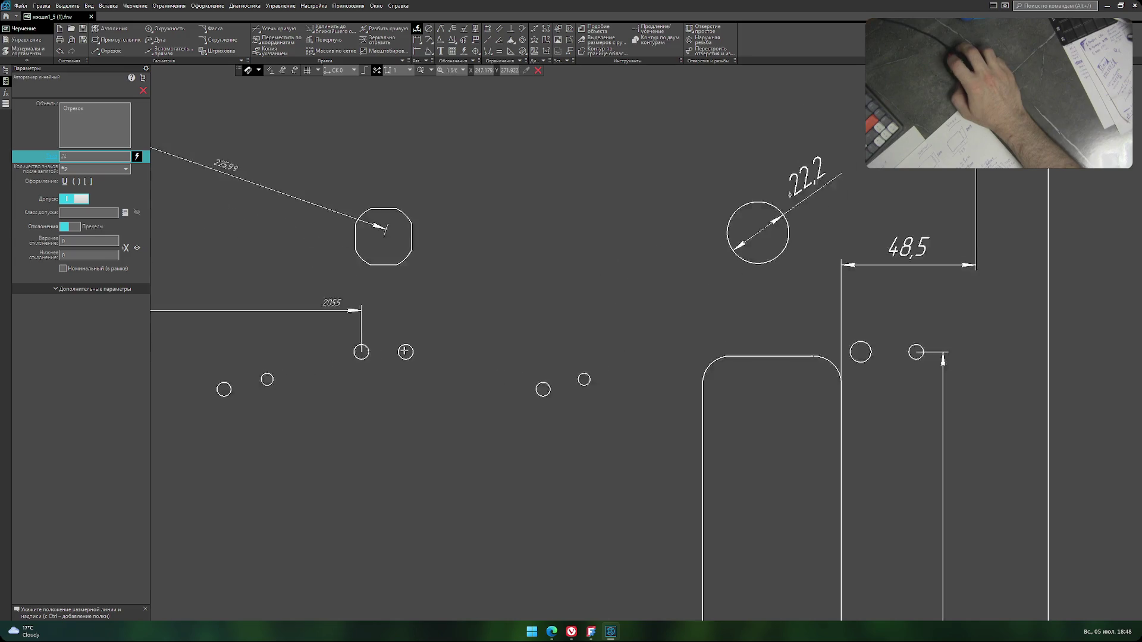
{"action": "scroll", "coordinate": [405, 351], "scroll_direction": "up", "scroll_amount": 1}
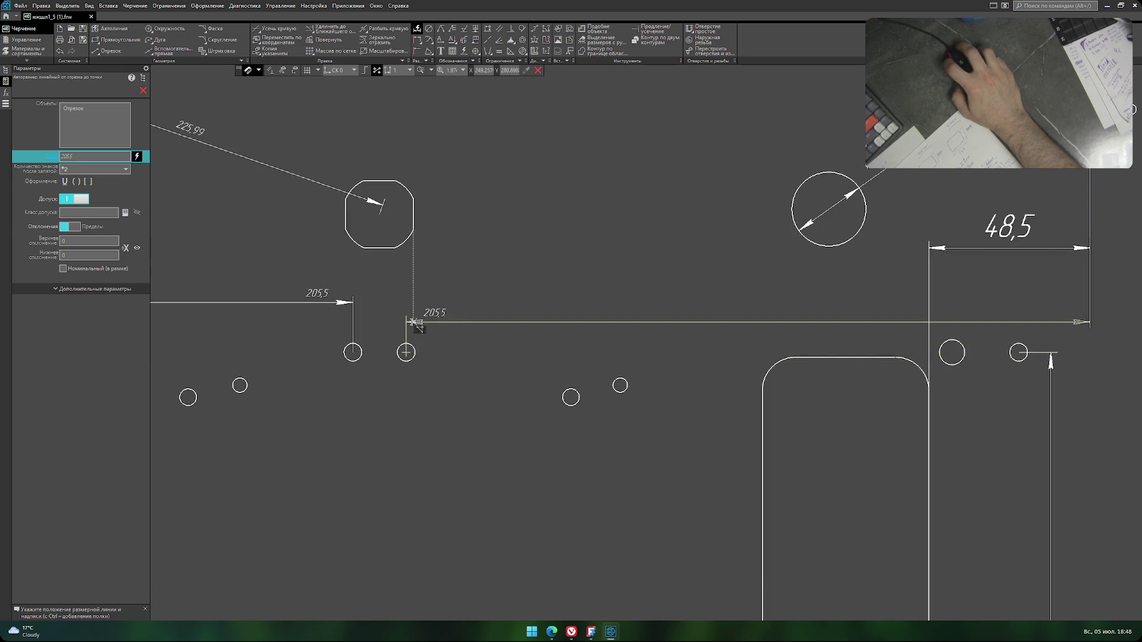
{"action": "left_click", "coordinate": [412, 295]}
Pan across the drawing down to the plate's bottom edge.
{"action": "scroll", "coordinate": [415, 298], "scroll_direction": "down", "scroll_amount": 3}
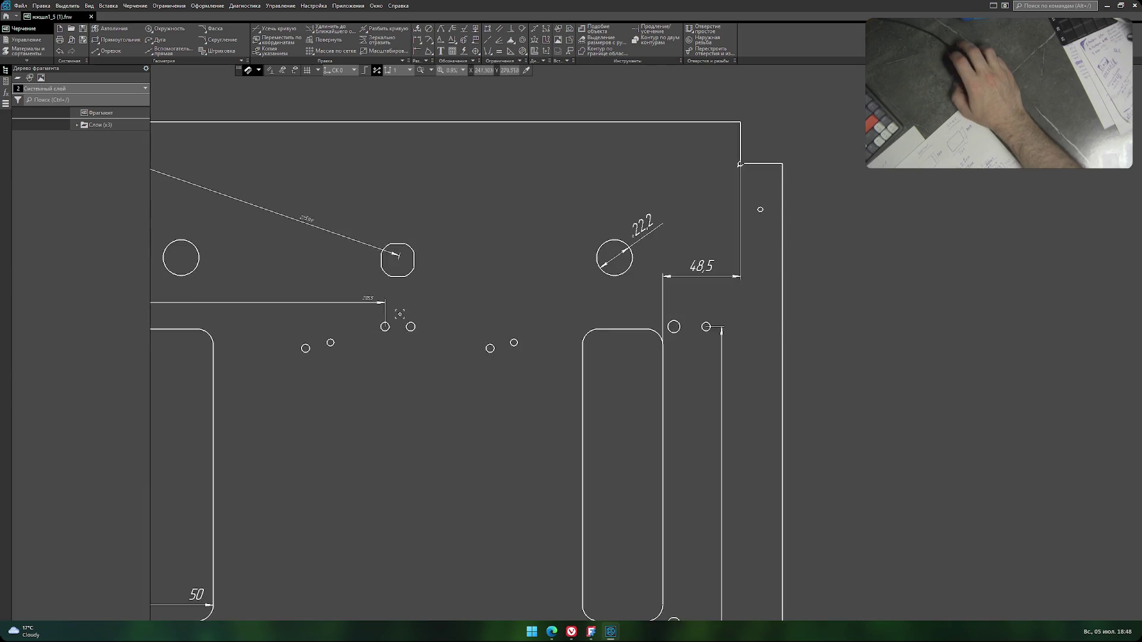
{"action": "middle_click_drag", "start_coordinate": [395, 319], "coordinate": [514, 333]}
{"action": "mouse_move", "coordinate": [585, 347]}
{"action": "middle_mouse_down"}
{"action": "mouse_move", "coordinate": [530, 198]}
{"action": "mouse_move", "coordinate": [748, 210]}
{"action": "middle_mouse_up"}
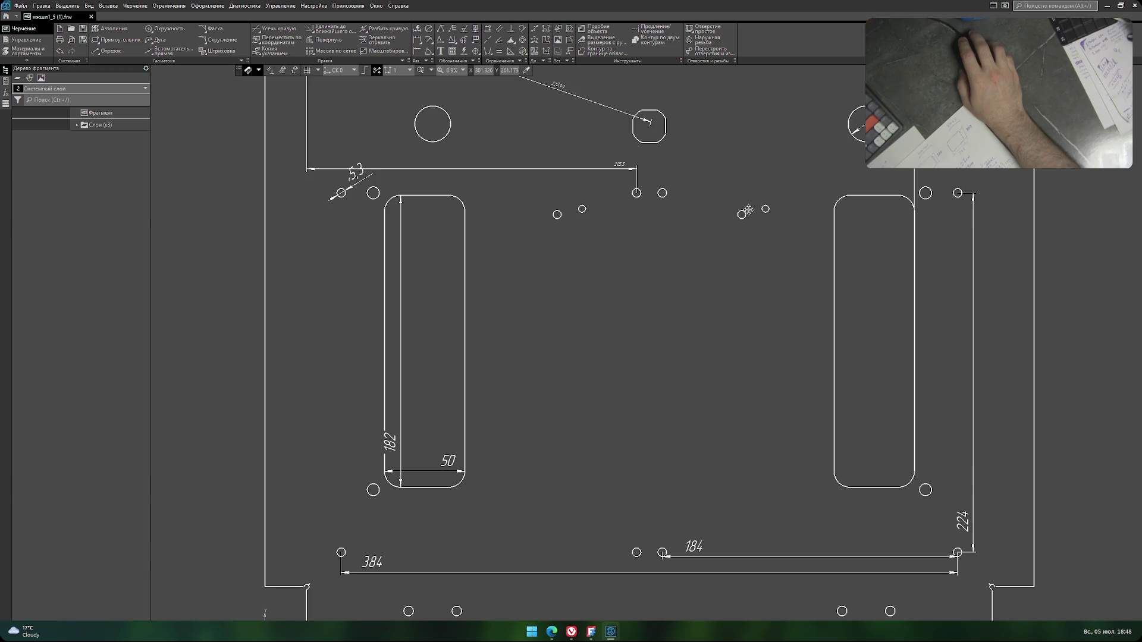
{"action": "middle_click_drag", "start_coordinate": [748, 210], "coordinate": [744, 215]}
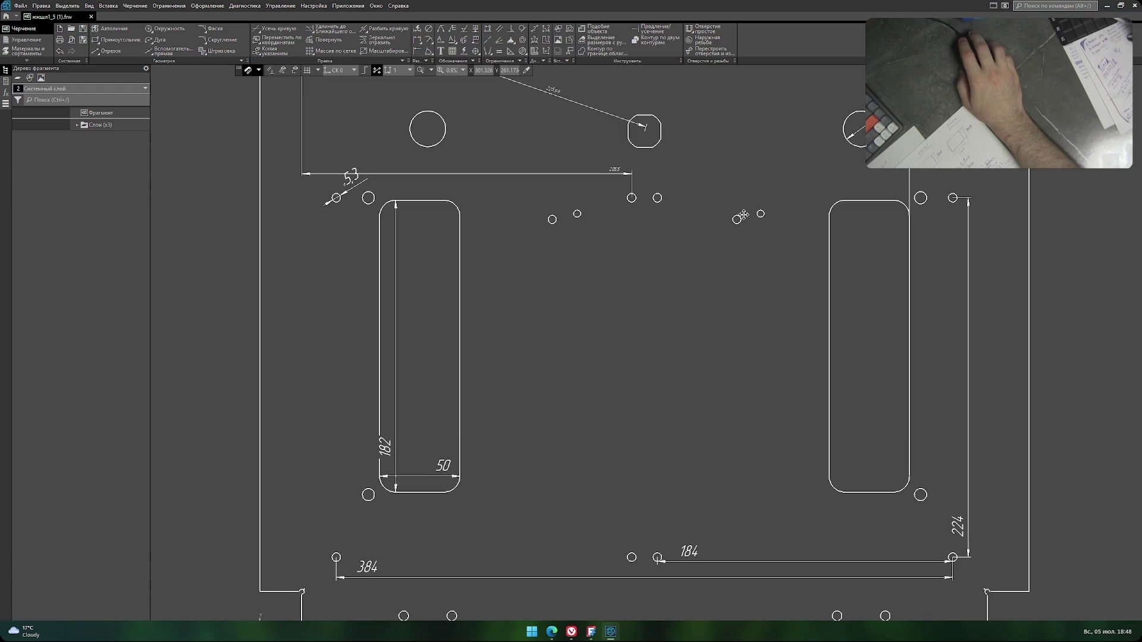
{"action": "middle_click_drag", "start_coordinate": [744, 215], "coordinate": [816, 221]}
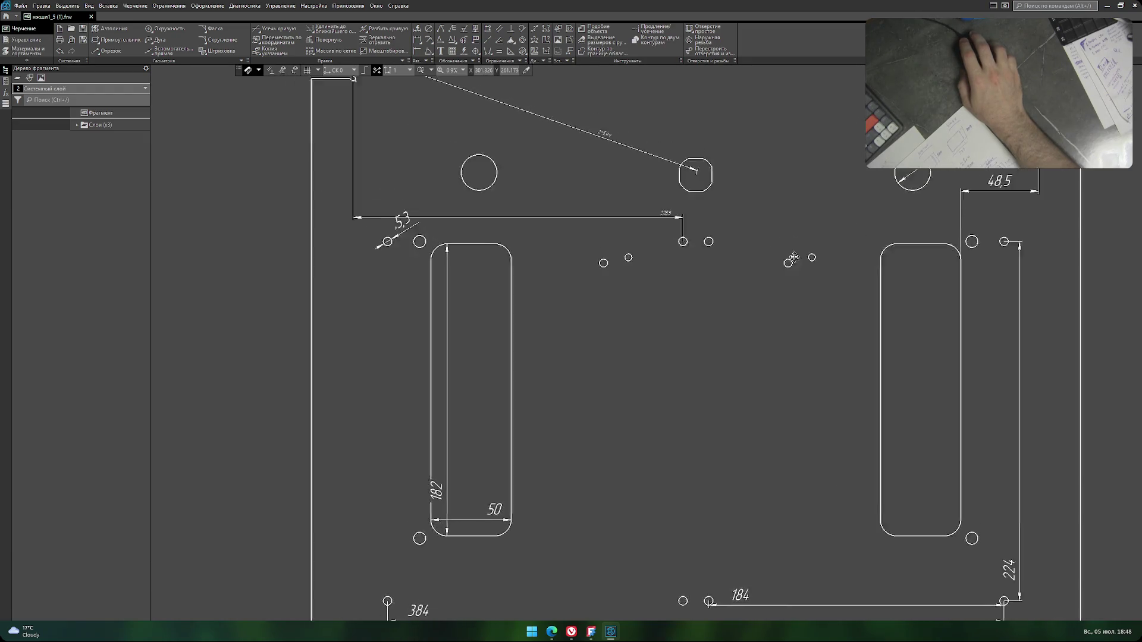
{"action": "middle_click_drag", "start_coordinate": [746, 356], "coordinate": [761, 217]}
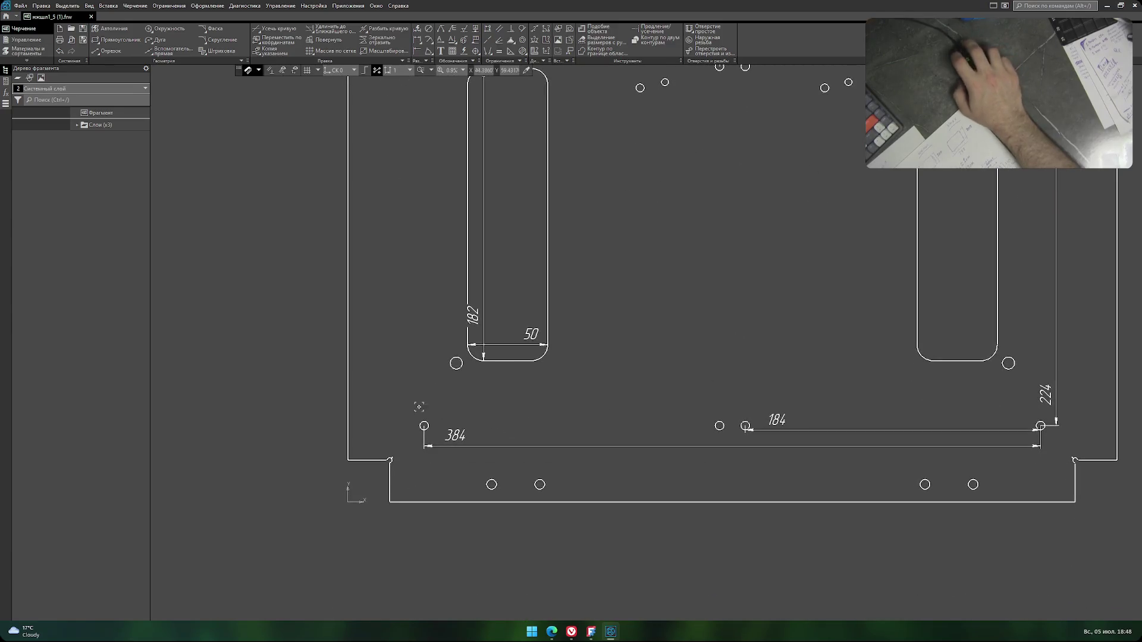
Add a 21,5 dimension from the lower-left stepped edge to the bottom-left hole.
{"action": "left_click", "coordinate": [207, 6]}
{"action": "left_click", "coordinate": [228, 42]}
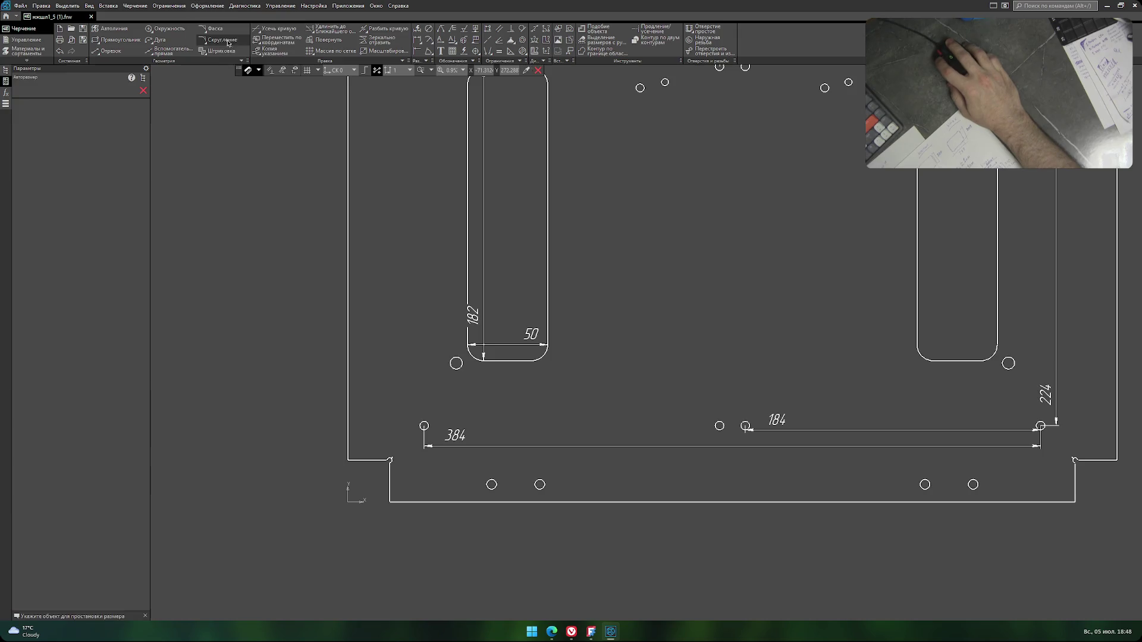
{"action": "left_click", "coordinate": [391, 477]}
{"action": "scroll", "coordinate": [419, 427], "scroll_direction": "up", "scroll_amount": 4}
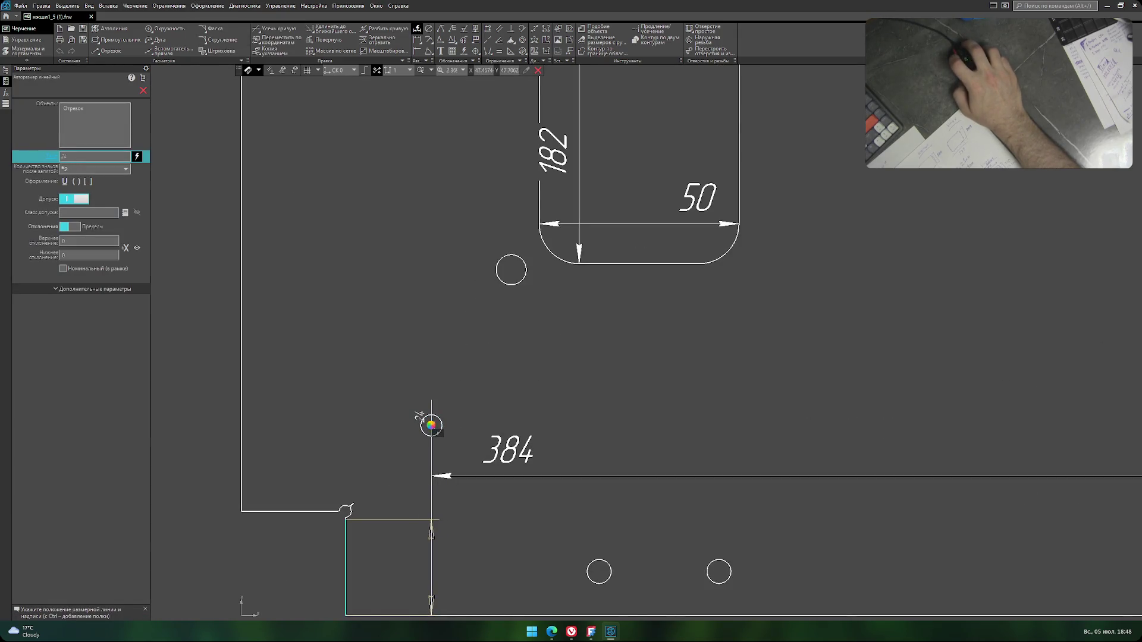
{"action": "left_click", "coordinate": [387, 390]}
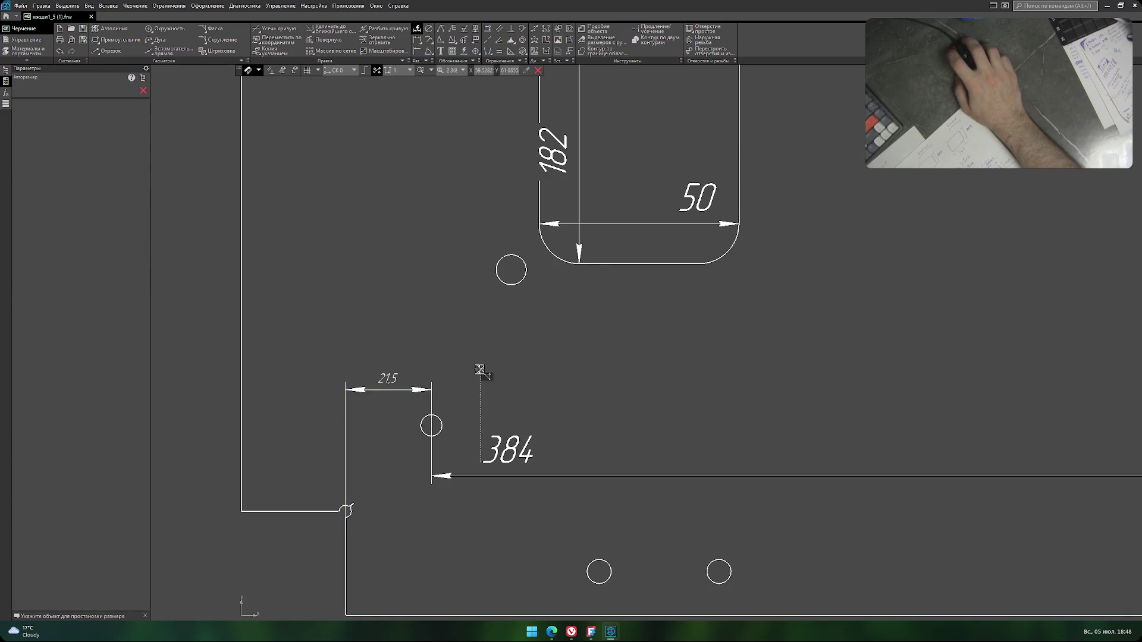
{"action": "right_click", "coordinate": [479, 370]}
{"action": "scroll", "coordinate": [507, 380], "scroll_direction": "down", "scroll_amount": 2}
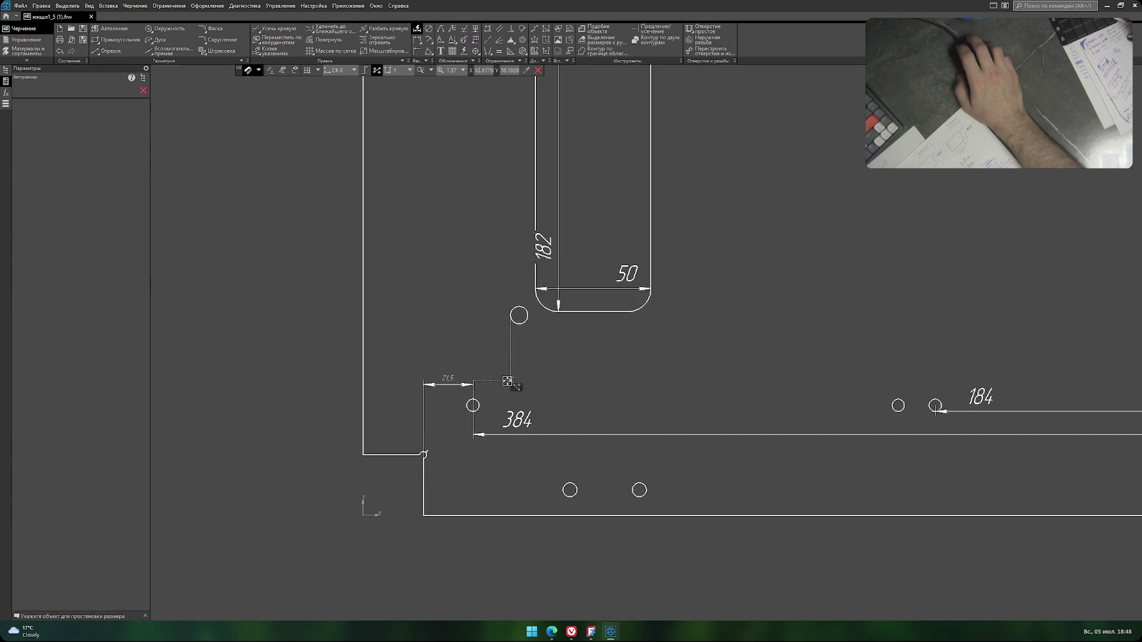
{"action": "scroll", "coordinate": [499, 375], "scroll_direction": "up", "scroll_amount": 4}
{"action": "left_click", "coordinate": [366, 382]}
{"action": "key", "text": "Escape"}
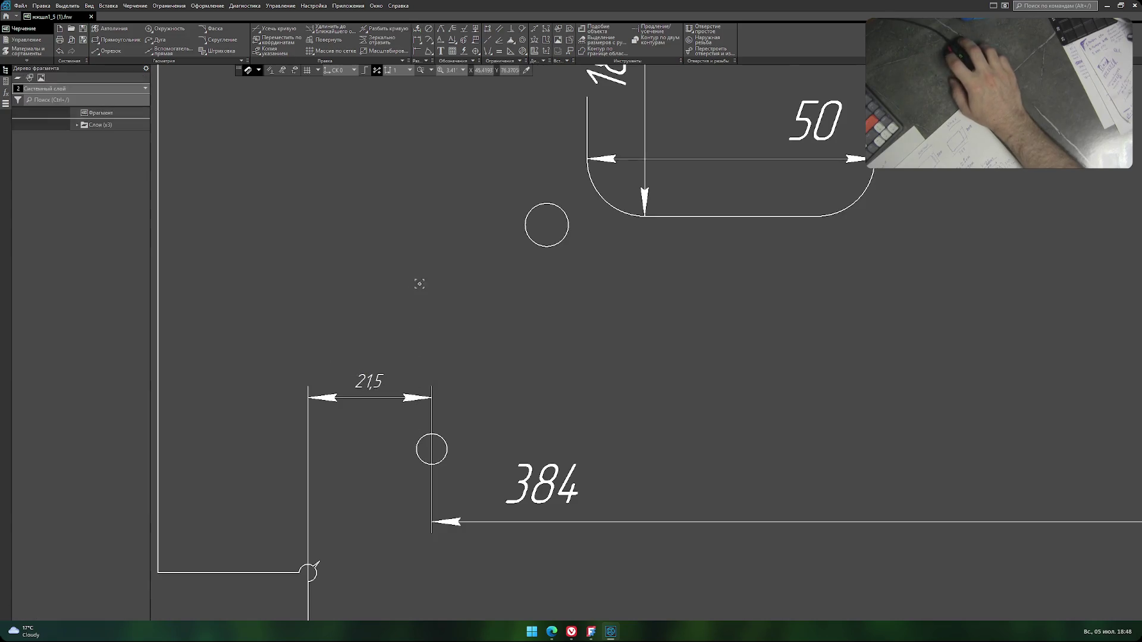
{"action": "scroll", "coordinate": [416, 339], "scroll_direction": "down", "scroll_amount": 2}
{"action": "scroll", "coordinate": [395, 308], "scroll_direction": "down", "scroll_amount": 1}
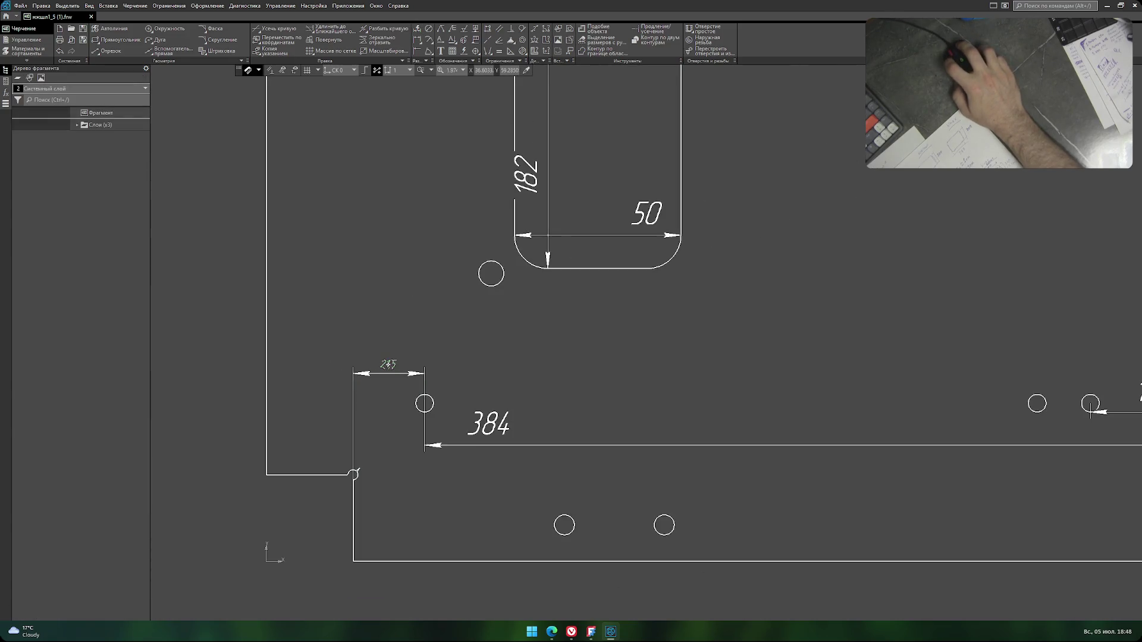
Set the 21,5 dimension text height to 7.
{"action": "double_click", "coordinate": [387, 364]}
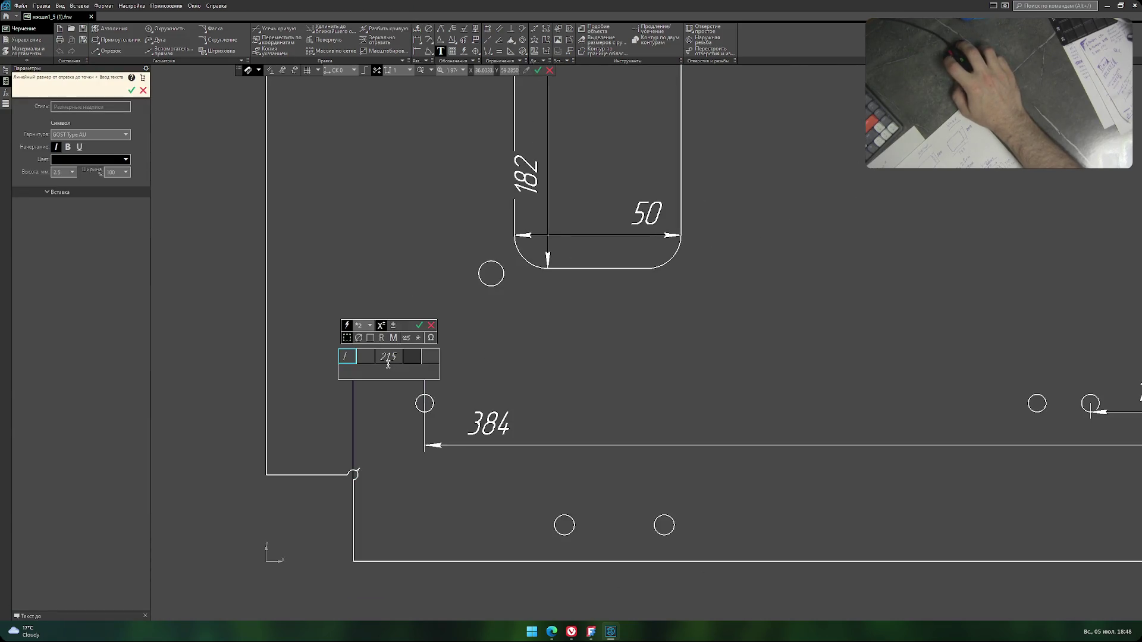
{"action": "left_click", "coordinate": [72, 172]}
{"action": "left_click", "coordinate": [63, 219]}
{"action": "left_click", "coordinate": [419, 314]}
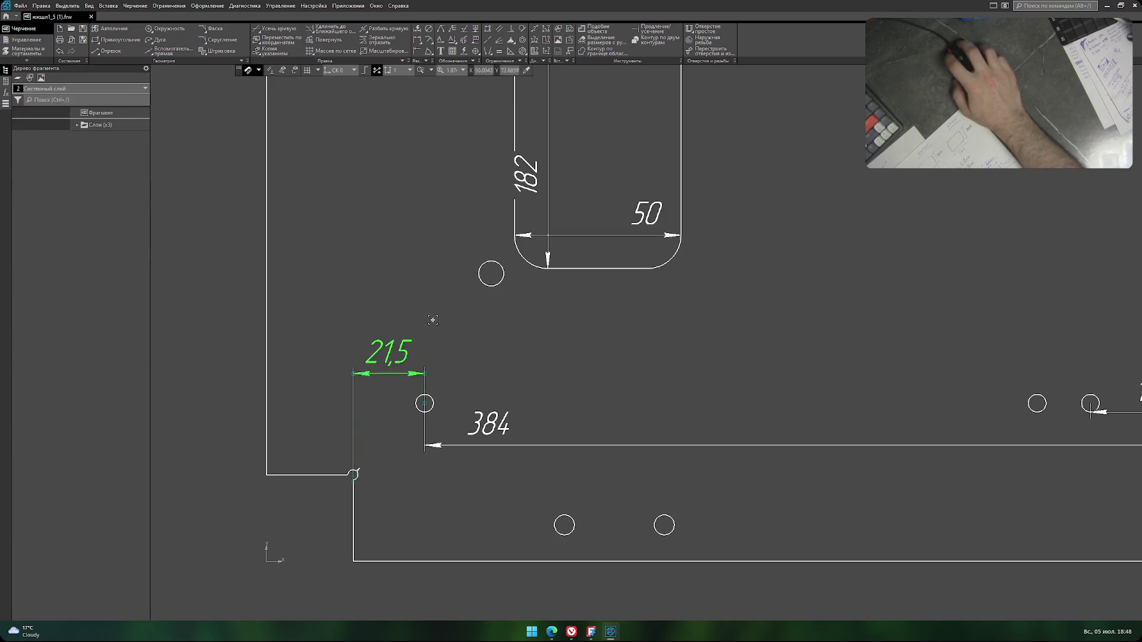
{"action": "scroll", "coordinate": [411, 295], "scroll_direction": "down", "scroll_amount": 2}
{"action": "scroll", "coordinate": [410, 296], "scroll_direction": "down", "scroll_amount": 1}
Move the 205,5 dimension line upward.
{"action": "scroll", "coordinate": [410, 297], "scroll_direction": "down", "scroll_amount": 1}
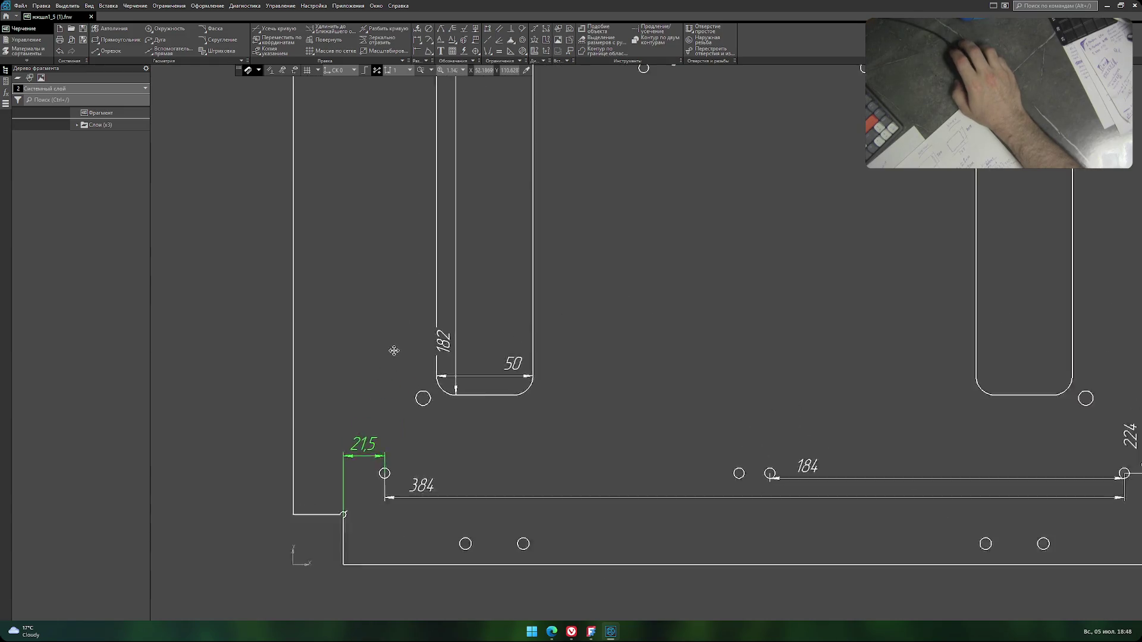
{"action": "scroll", "coordinate": [394, 348], "scroll_direction": "up", "scroll_amount": 5, "text": "shift"}
{"action": "scroll", "coordinate": [346, 348], "scroll_direction": "up", "scroll_amount": 5, "text": "shift"}
{"action": "left_click", "coordinate": [548, 319]}
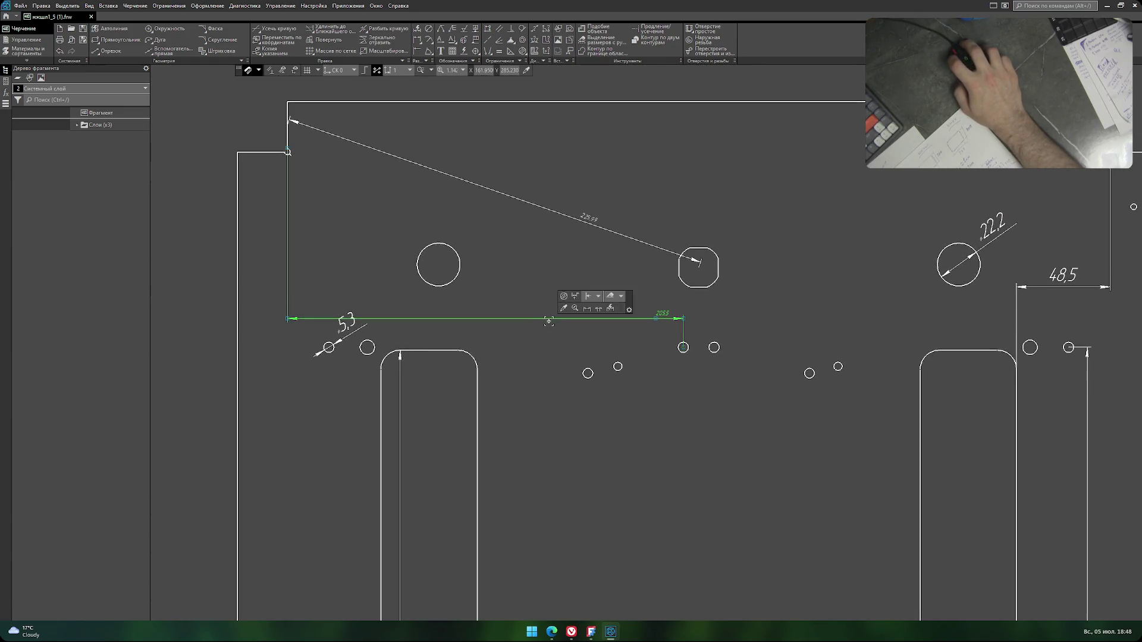
{"action": "left_click_drag", "start_coordinate": [535, 319], "coordinate": [535, 302]}
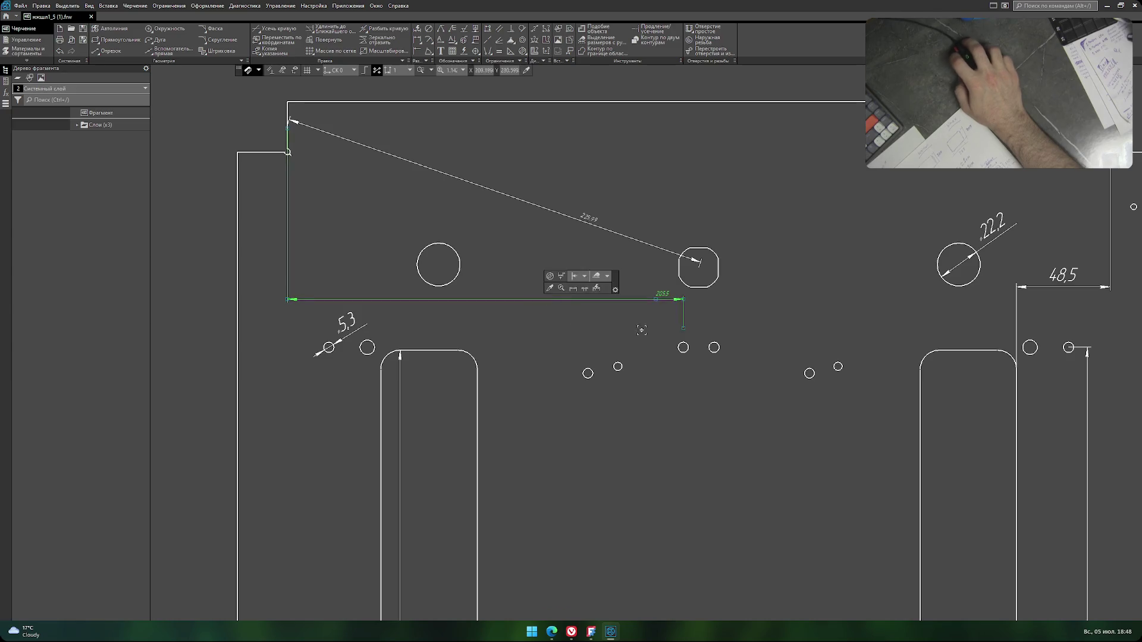
{"action": "key", "text": "ctrl+z"}
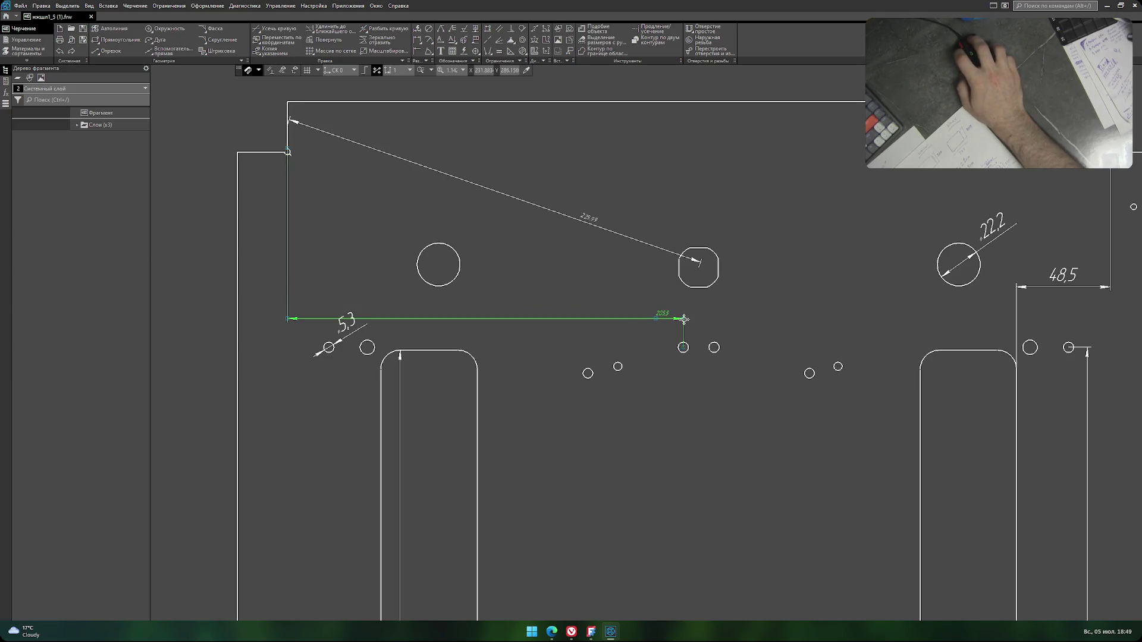
{"action": "left_click_drag", "start_coordinate": [684, 319], "coordinate": [654, 307]}
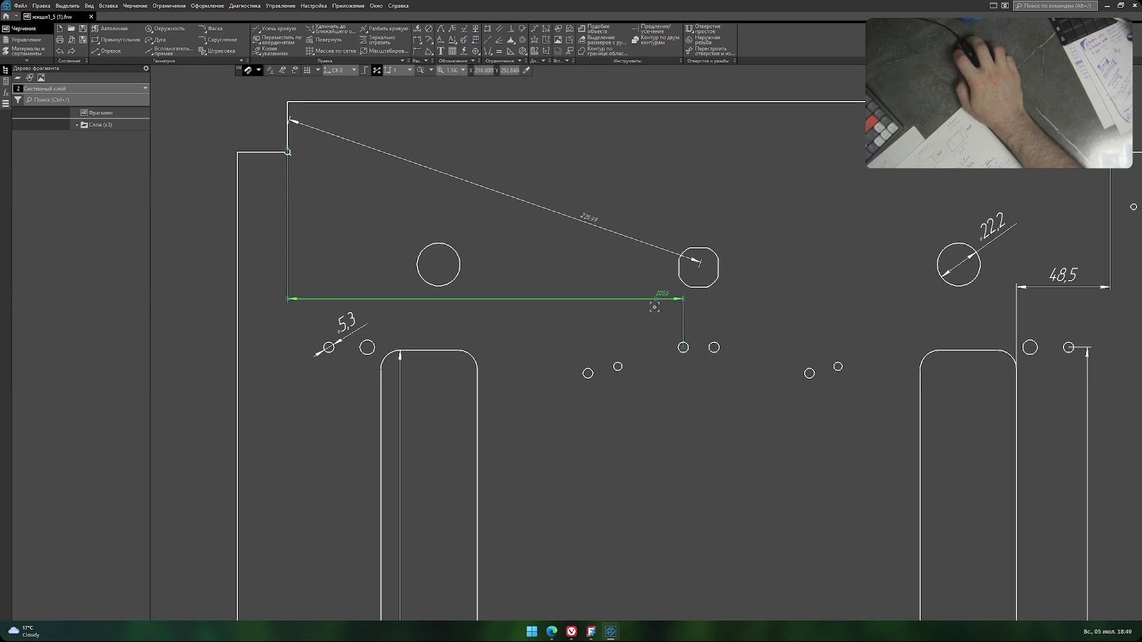
{"action": "scroll", "coordinate": [654, 304], "scroll_direction": "up", "scroll_amount": 3}
{"action": "scroll", "coordinate": [654, 304], "scroll_direction": "up", "scroll_amount": 3}
Set the 205,5 text height to 7 and slide it to the middle of its line.
{"action": "double_click", "coordinate": [681, 295]}
{"action": "left_click", "coordinate": [675, 284]}
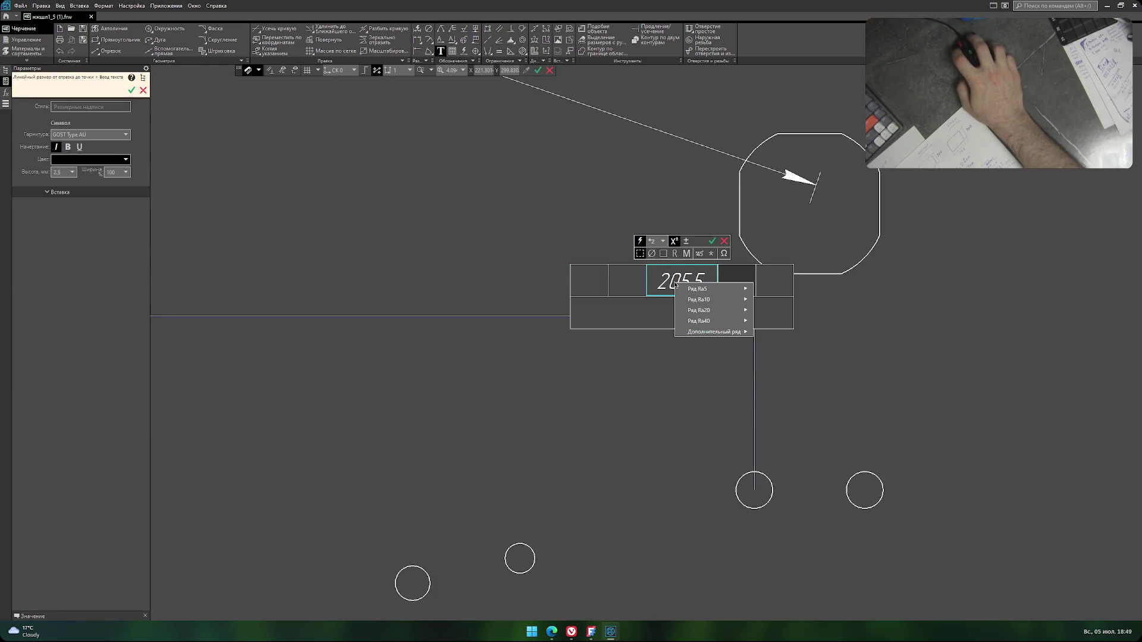
{"action": "left_click", "coordinate": [661, 282]}
{"action": "left_click_drag", "start_coordinate": [661, 281], "coordinate": [705, 282]}
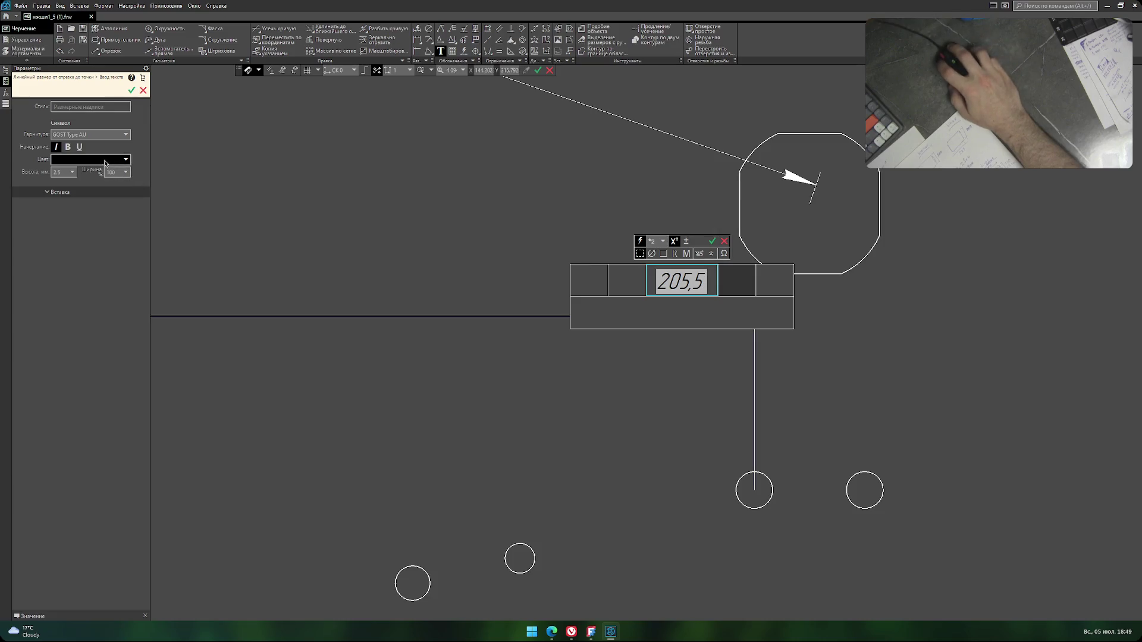
{"action": "left_click", "coordinate": [72, 172]}
{"action": "left_click", "coordinate": [72, 228]}
{"action": "left_click", "coordinate": [471, 300]}
{"action": "scroll", "coordinate": [561, 396], "scroll_direction": "down", "scroll_amount": 1}
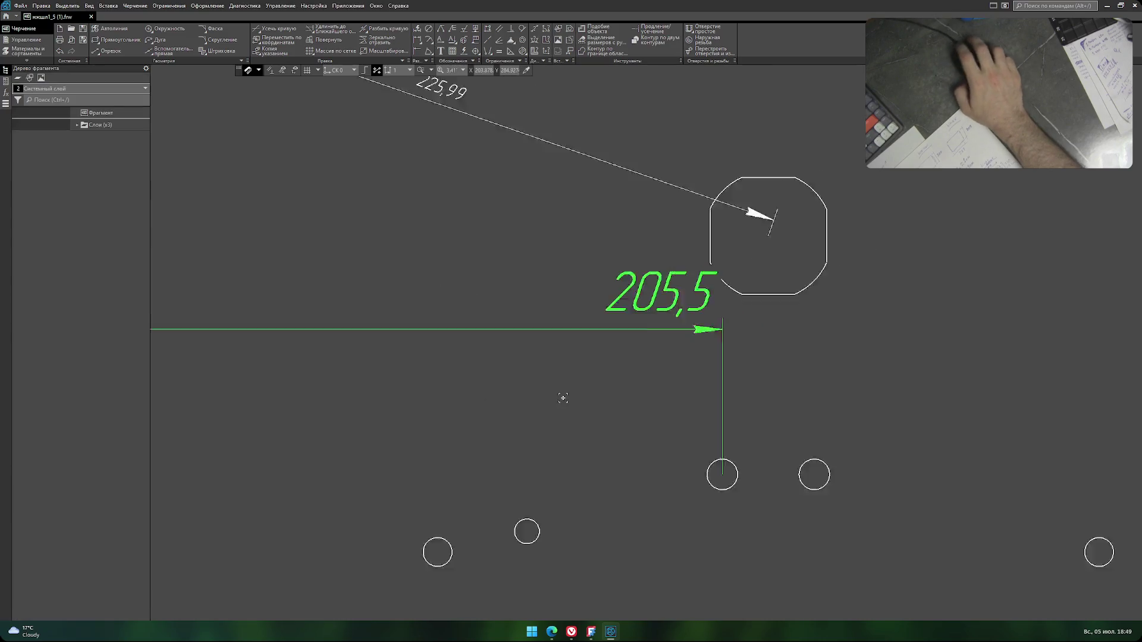
{"action": "scroll", "coordinate": [635, 404], "scroll_direction": "down", "scroll_amount": 5}
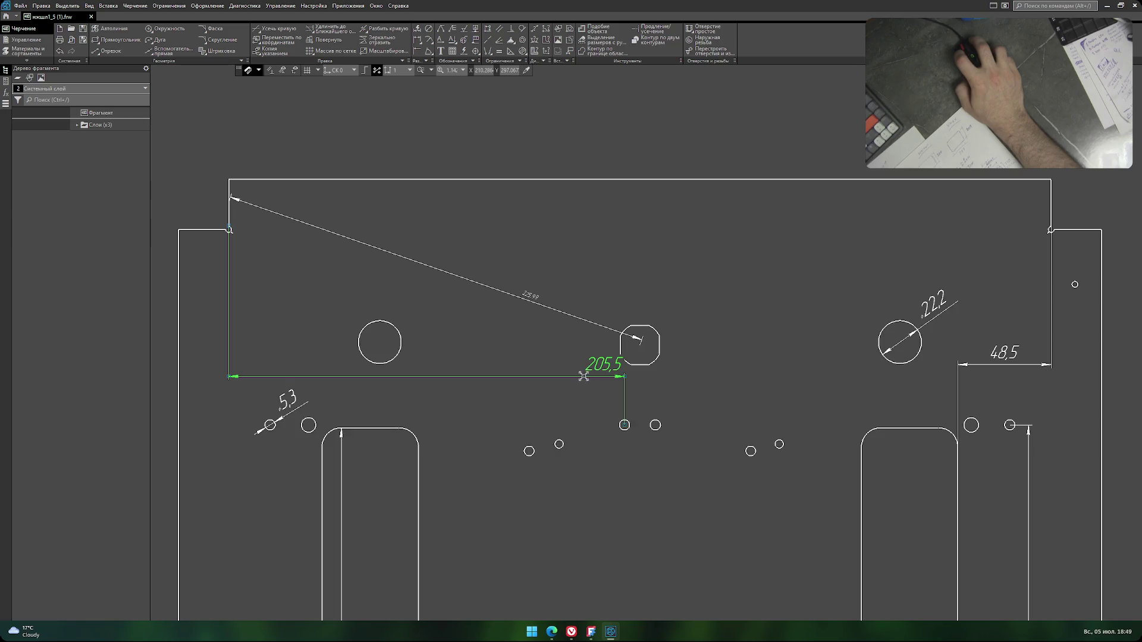
{"action": "left_click_drag", "start_coordinate": [583, 376], "coordinate": [513, 375]}
{"action": "left_click", "coordinate": [618, 415]}
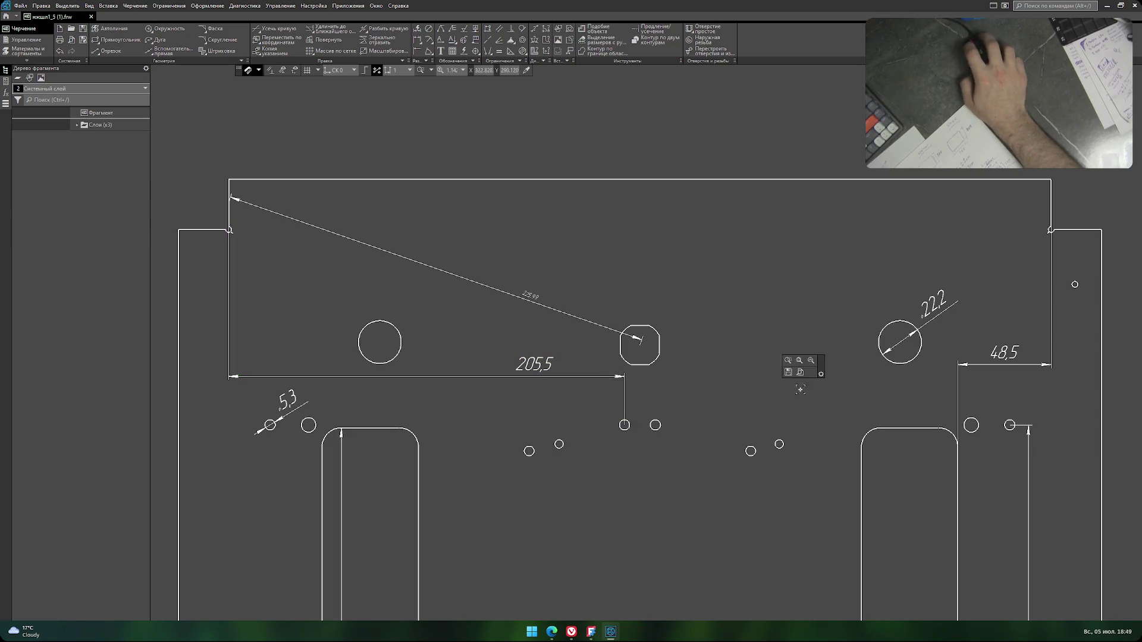
Enlarge the slanted 225,99 dimension text to match the other large dimensions.
{"action": "scroll", "coordinate": [710, 403], "scroll_direction": "down", "scroll_amount": 2}
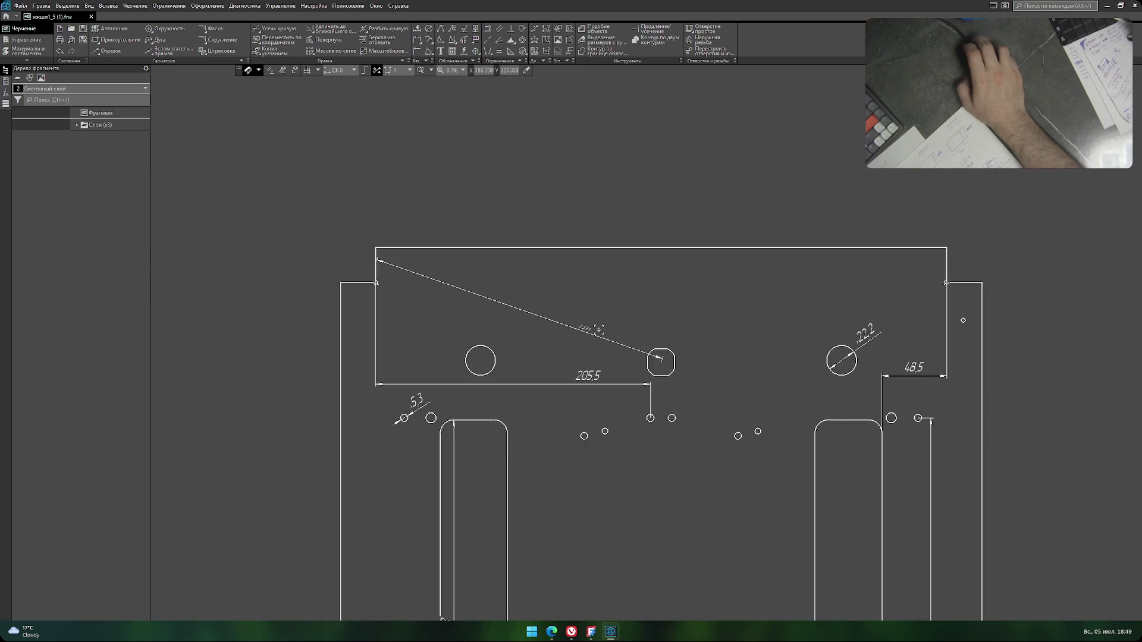
{"action": "scroll", "coordinate": [560, 300], "scroll_direction": "up", "scroll_amount": 6}
{"action": "scroll", "coordinate": [547, 349], "scroll_direction": "down", "scroll_amount": 1}
{"action": "scroll", "coordinate": [544, 347], "scroll_direction": "down", "scroll_amount": 2}
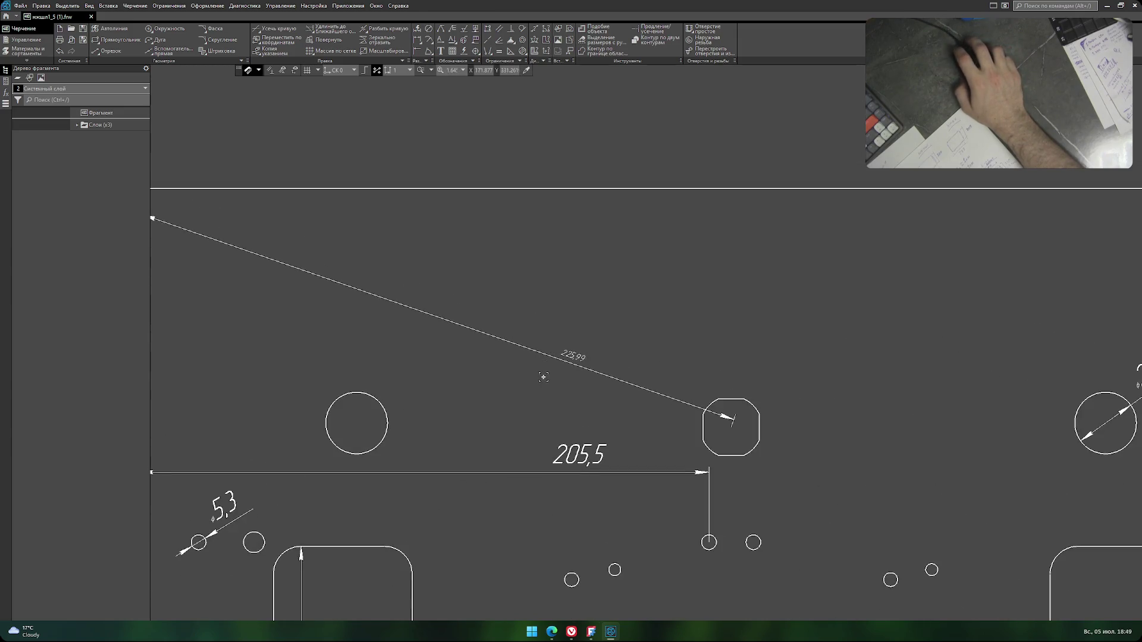
{"action": "scroll", "coordinate": [542, 376], "scroll_direction": "down", "scroll_amount": 1}
{"action": "double_click", "coordinate": [568, 358]}
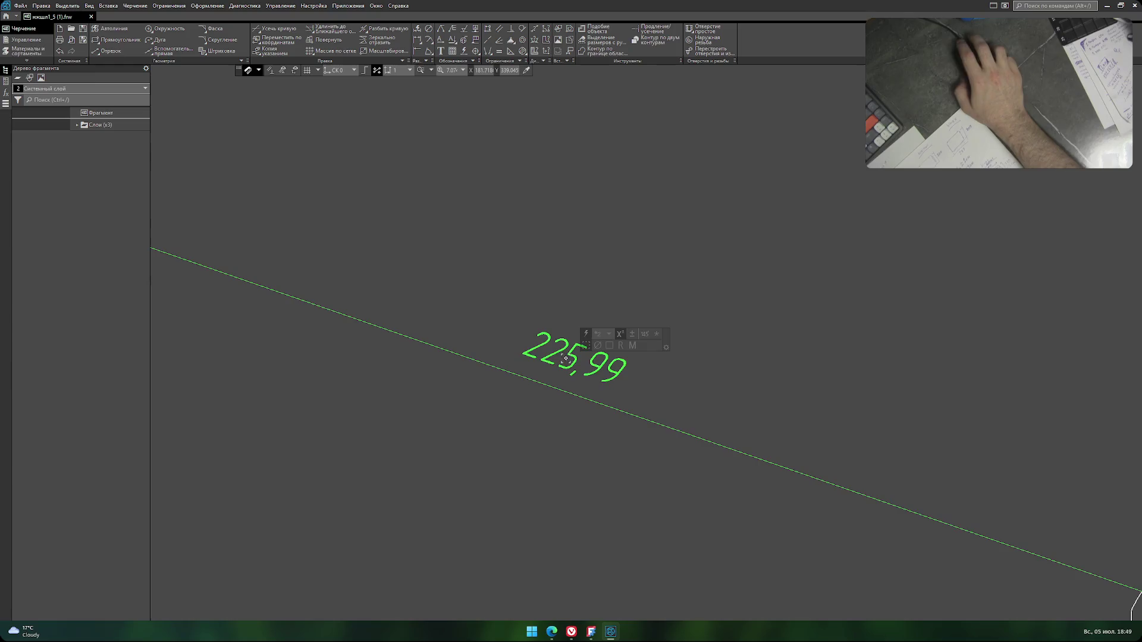
{"action": "triple_click", "coordinate": [569, 353]}
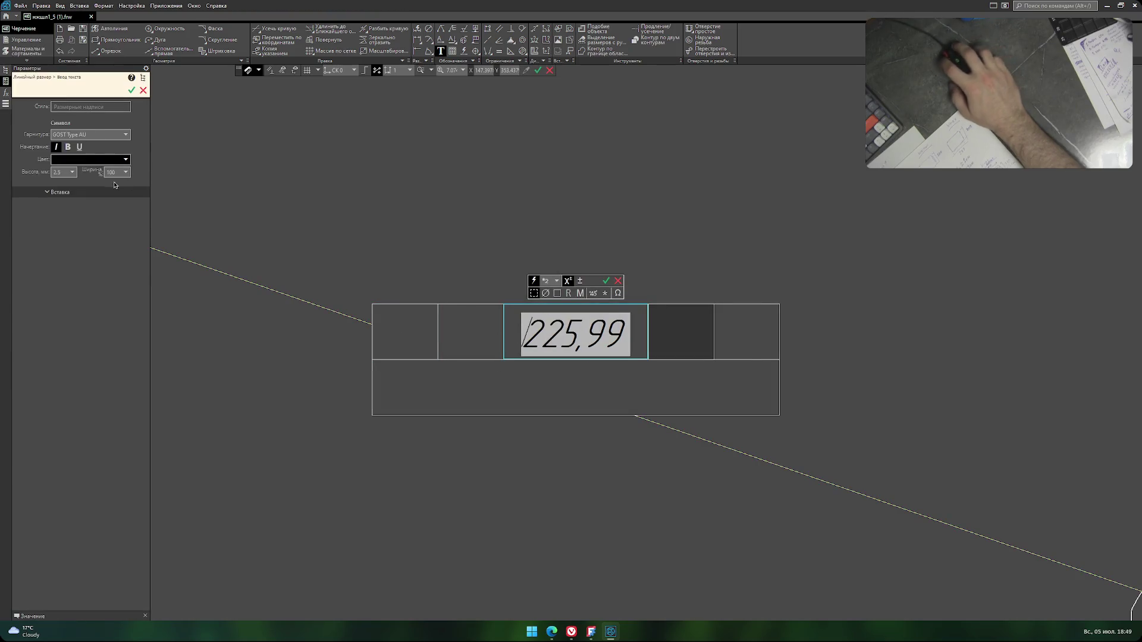
{"action": "left_click", "coordinate": [65, 172]}
{"action": "left_click", "coordinate": [67, 227]}
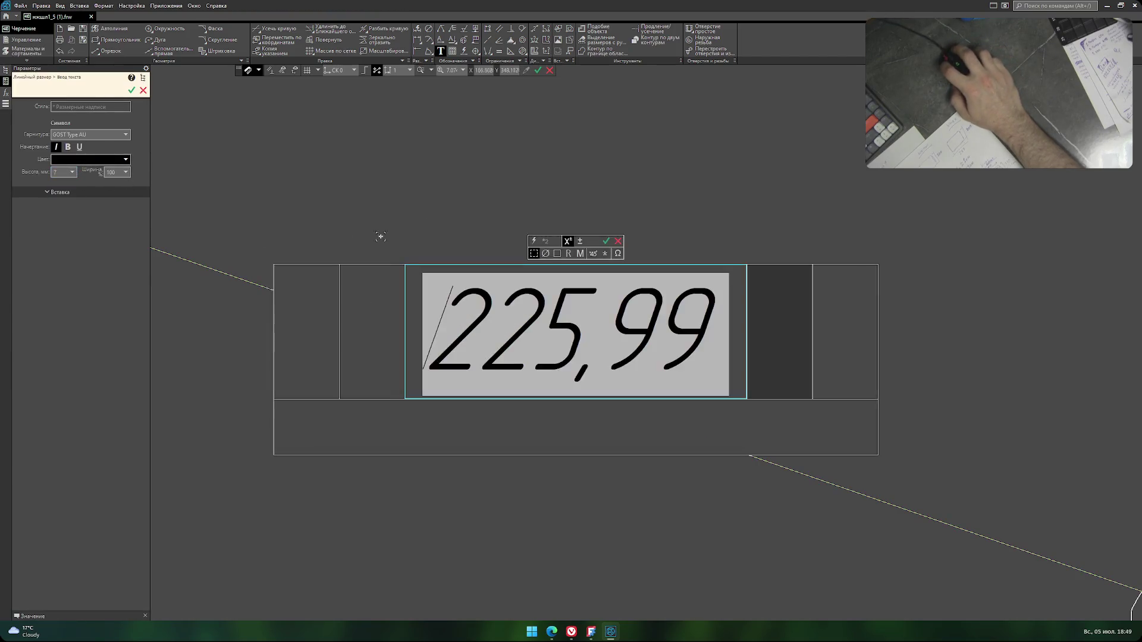
{"action": "left_click", "coordinate": [380, 237]}
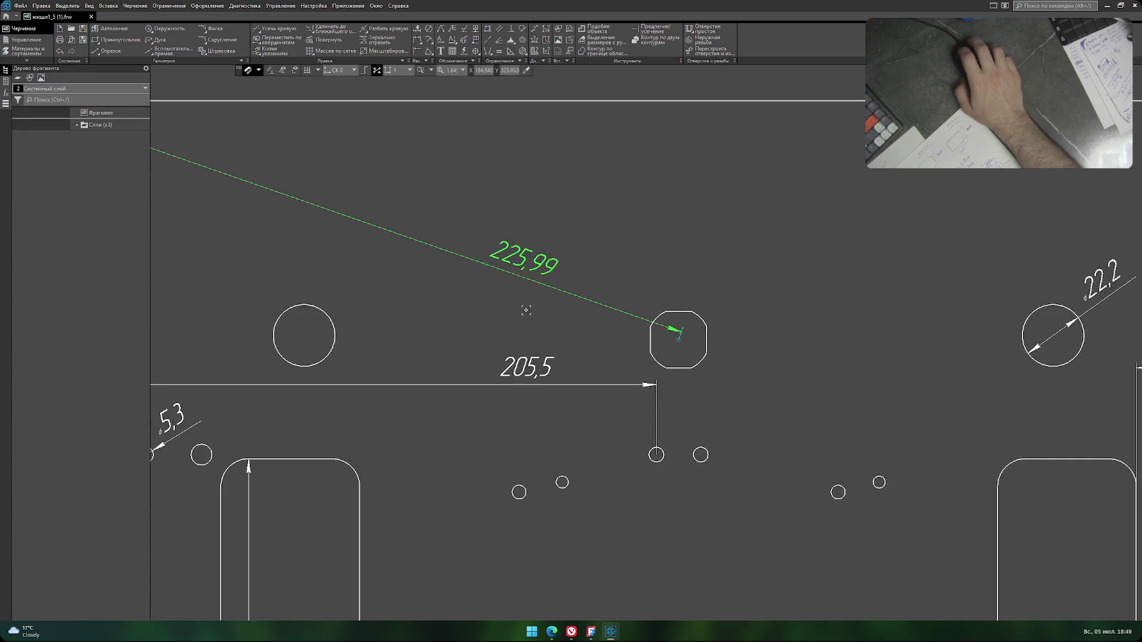
Zoom in and out to check the enlarged 225,99 dimension.
{"action": "scroll", "coordinate": [529, 313], "scroll_direction": "down", "scroll_amount": 2}
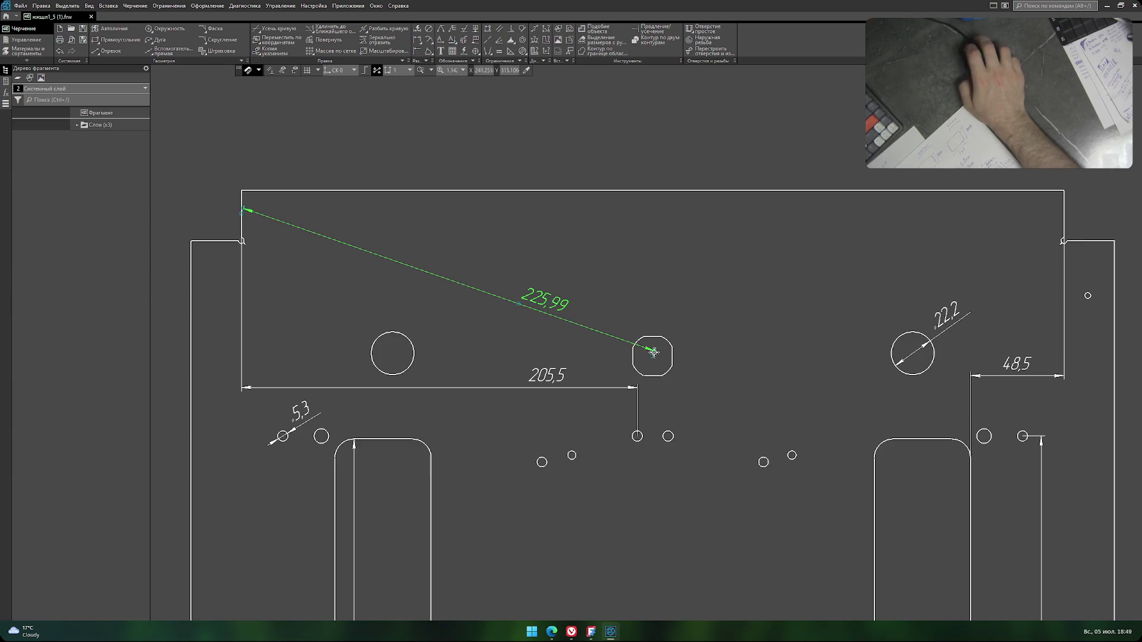
{"action": "scroll", "coordinate": [653, 353], "scroll_direction": "up", "scroll_amount": 4}
{"action": "scroll", "coordinate": [639, 425], "scroll_direction": "down", "scroll_amount": 2}
{"action": "scroll", "coordinate": [619, 410], "scroll_direction": "down", "scroll_amount": 1}
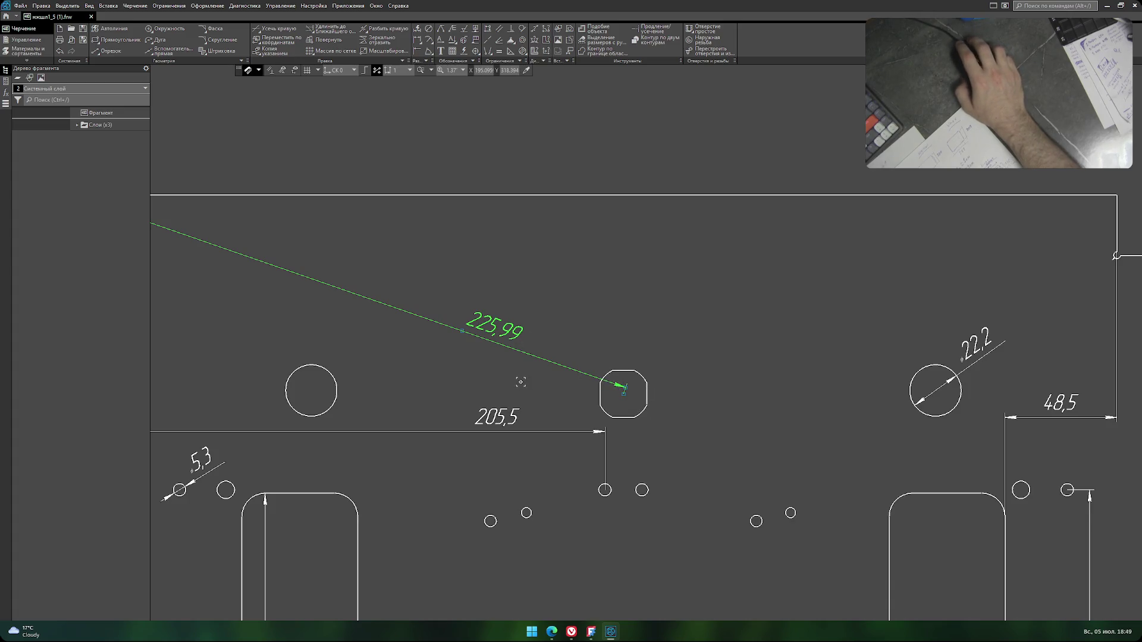
{"action": "scroll", "coordinate": [521, 382], "scroll_direction": "down", "scroll_amount": 4}
{"action": "scroll", "coordinate": [518, 381], "scroll_direction": "up", "scroll_amount": 2}
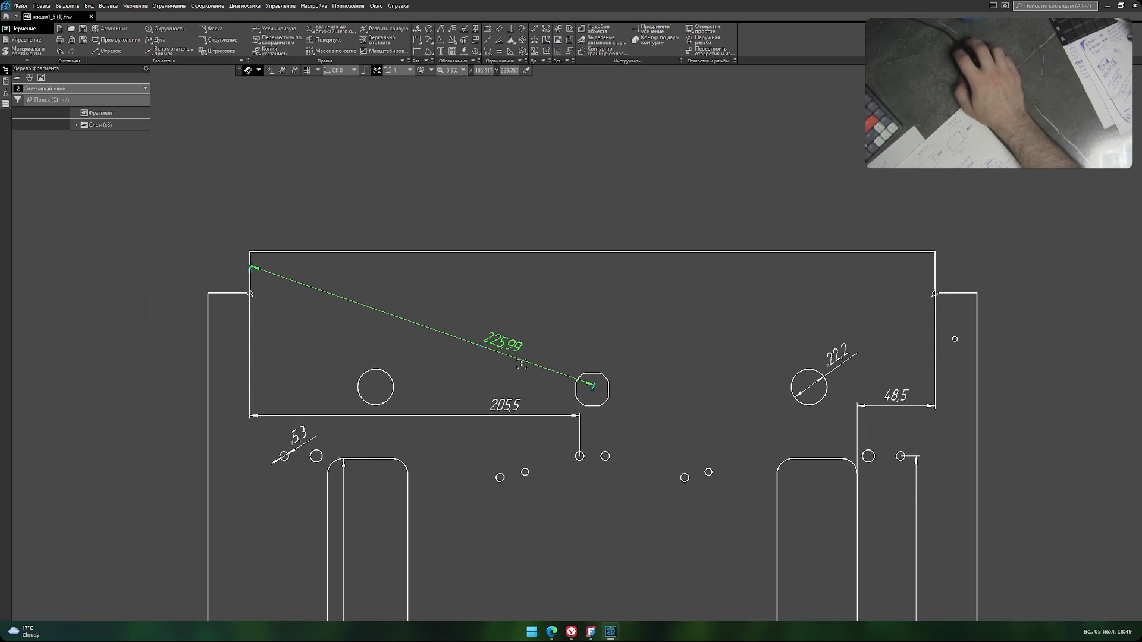
Add a horizontal 213,5 dimension from the plate's left edge to the octagonal hole's centre.
{"action": "left_click", "coordinate": [208, 6]}
{"action": "left_click", "coordinate": [236, 44]}
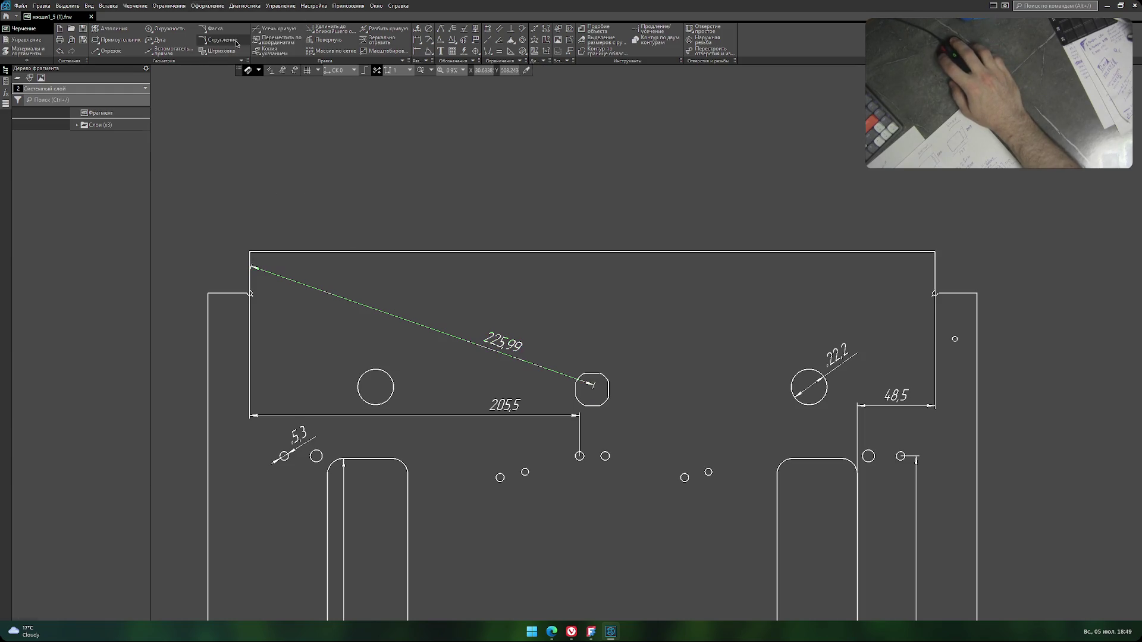
{"action": "left_click", "coordinate": [251, 280]}
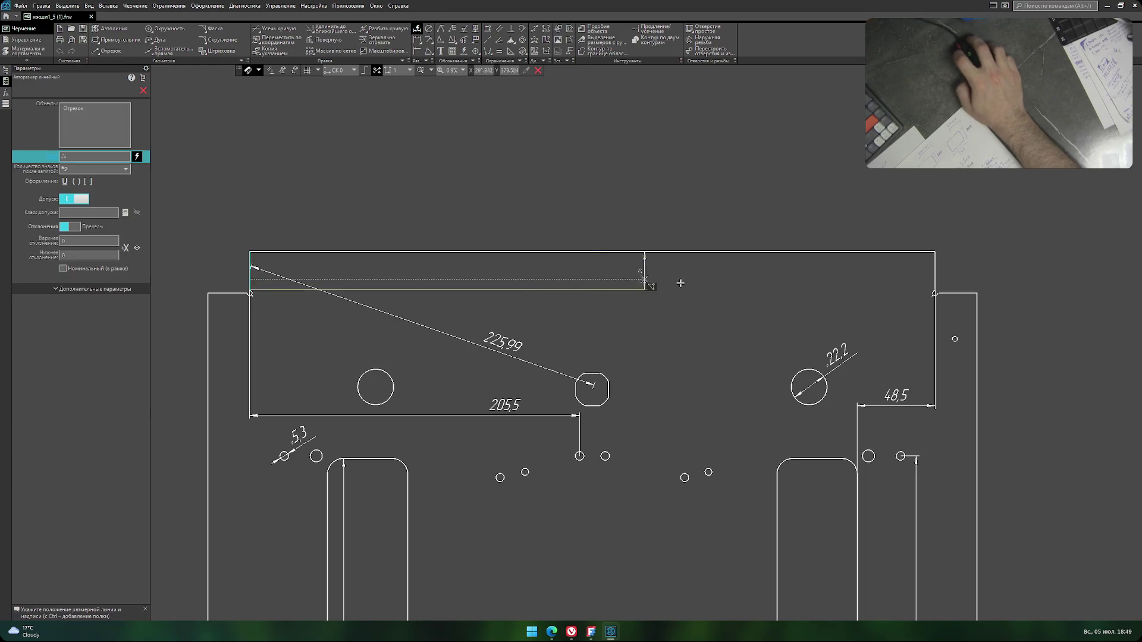
{"action": "left_click", "coordinate": [935, 274]}
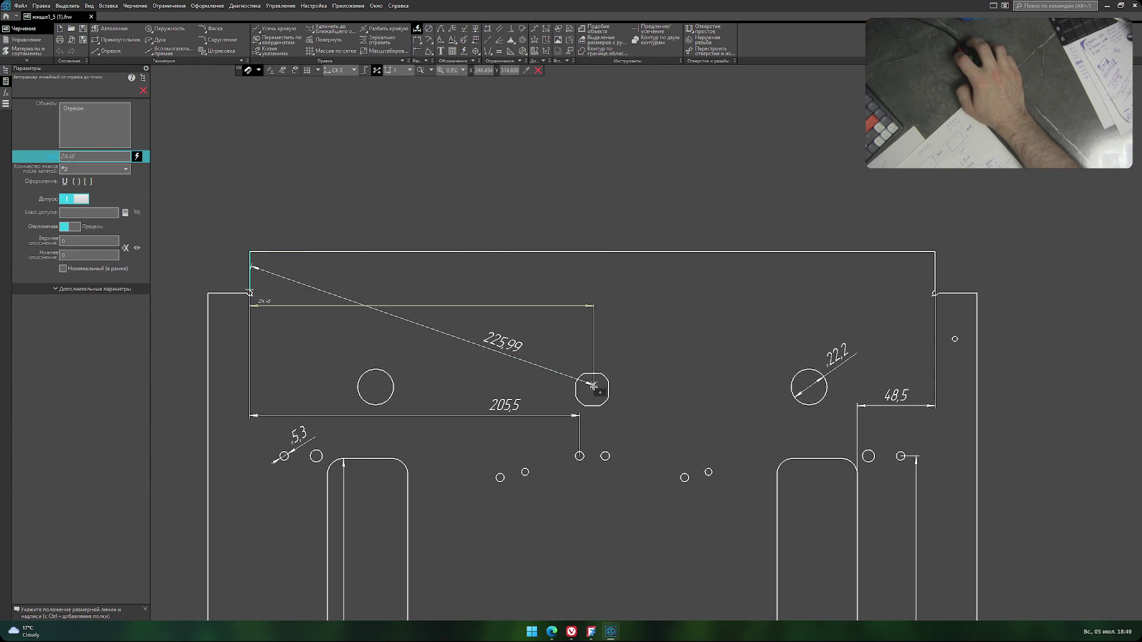
{"action": "scroll", "coordinate": [593, 387], "scroll_direction": "up", "scroll_amount": 5}
{"action": "scroll", "coordinate": [595, 387], "scroll_direction": "up", "scroll_amount": 2}
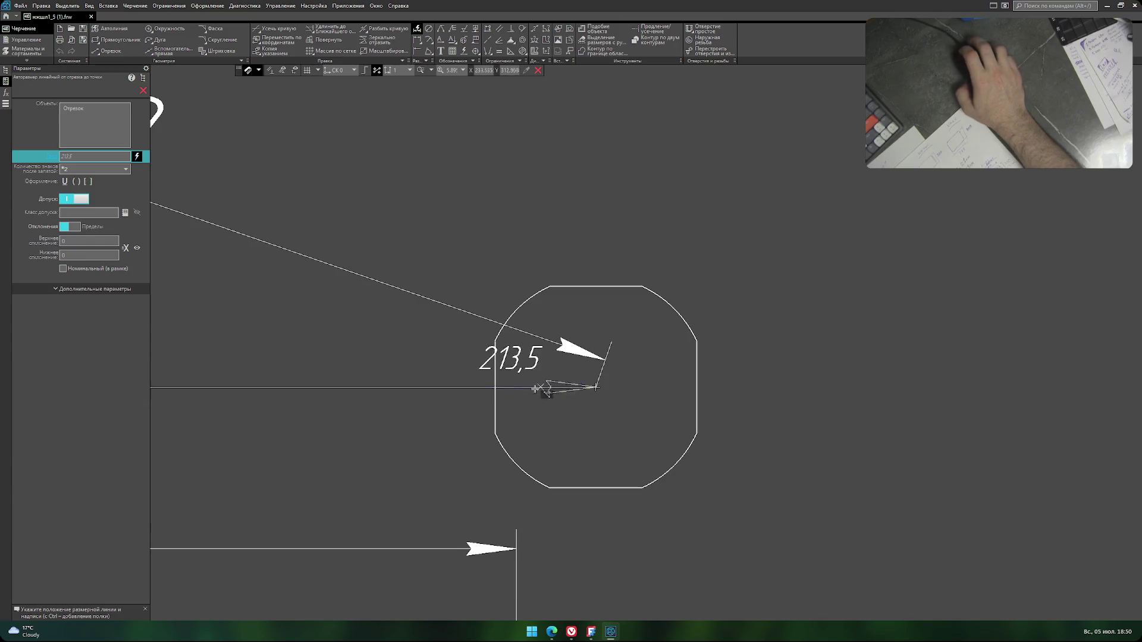
{"action": "scroll", "coordinate": [308, 399], "scroll_direction": "down", "scroll_amount": 5}
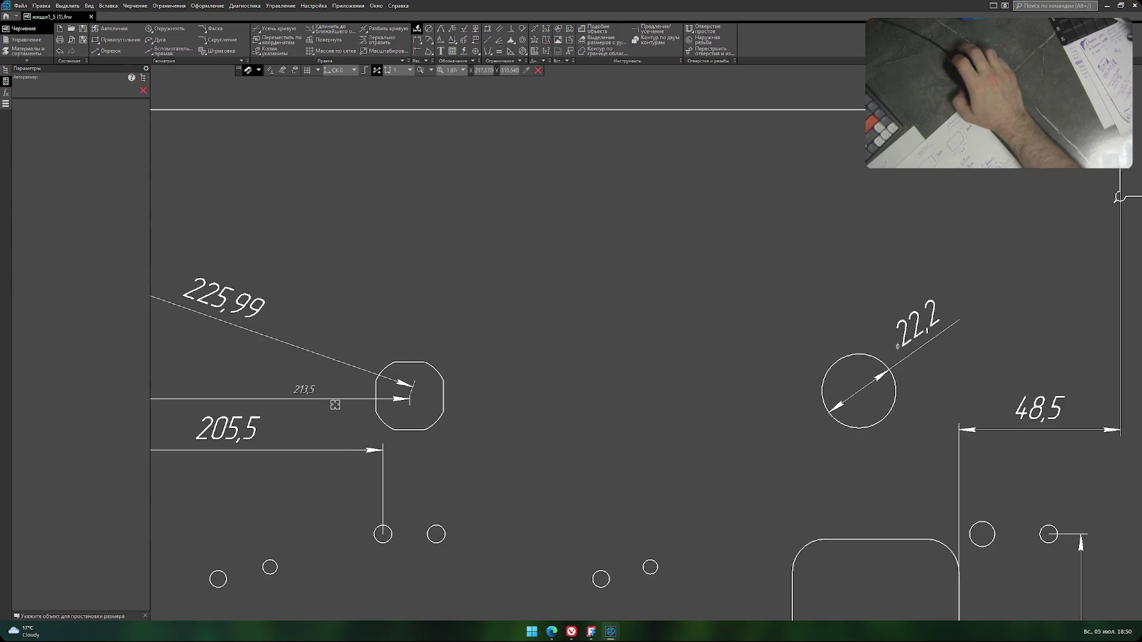
{"action": "middle_click_drag", "start_coordinate": [362, 319], "coordinate": [535, 299]}
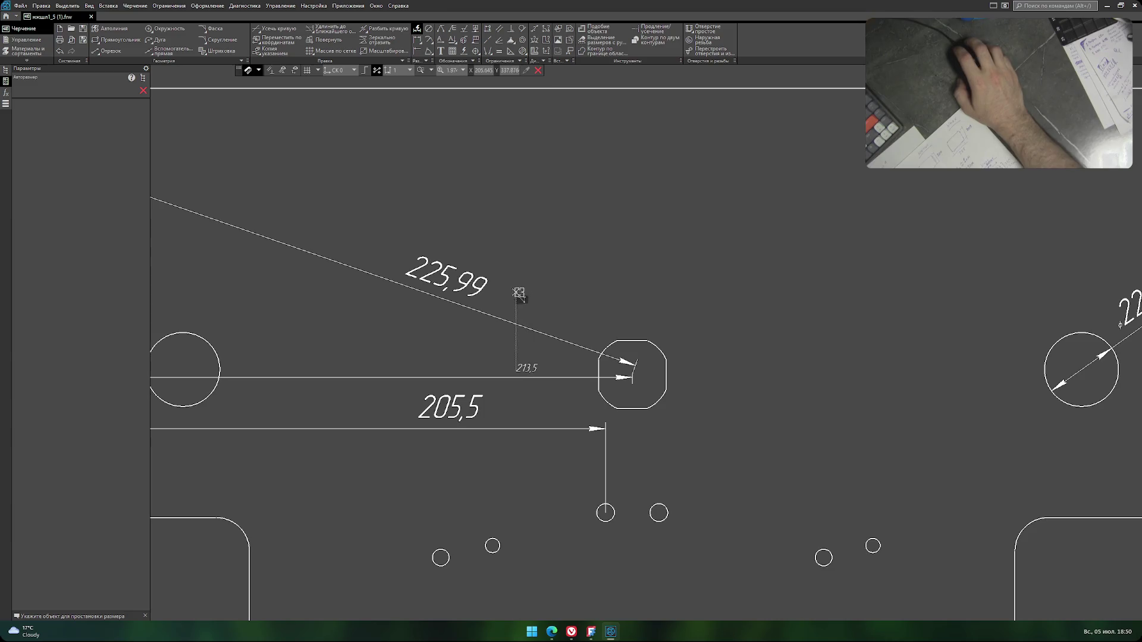
{"action": "key", "text": "Escape"}
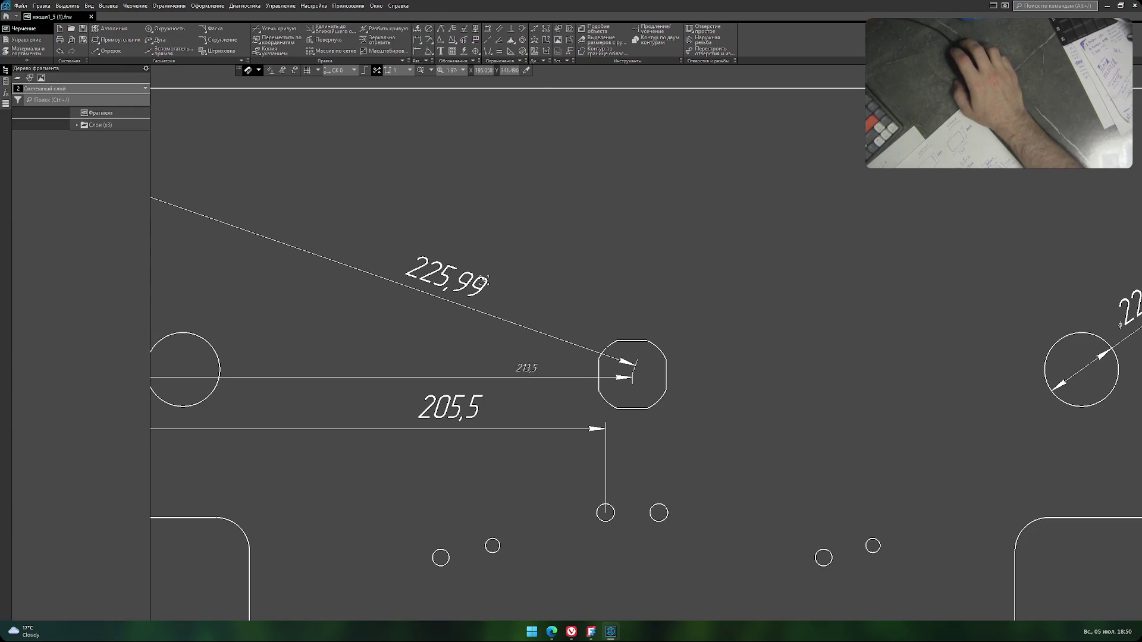
Delete the diagonal 225,99 dimension.
{"action": "left_click", "coordinate": [486, 279]}
{"action": "key", "text": "Delete"}
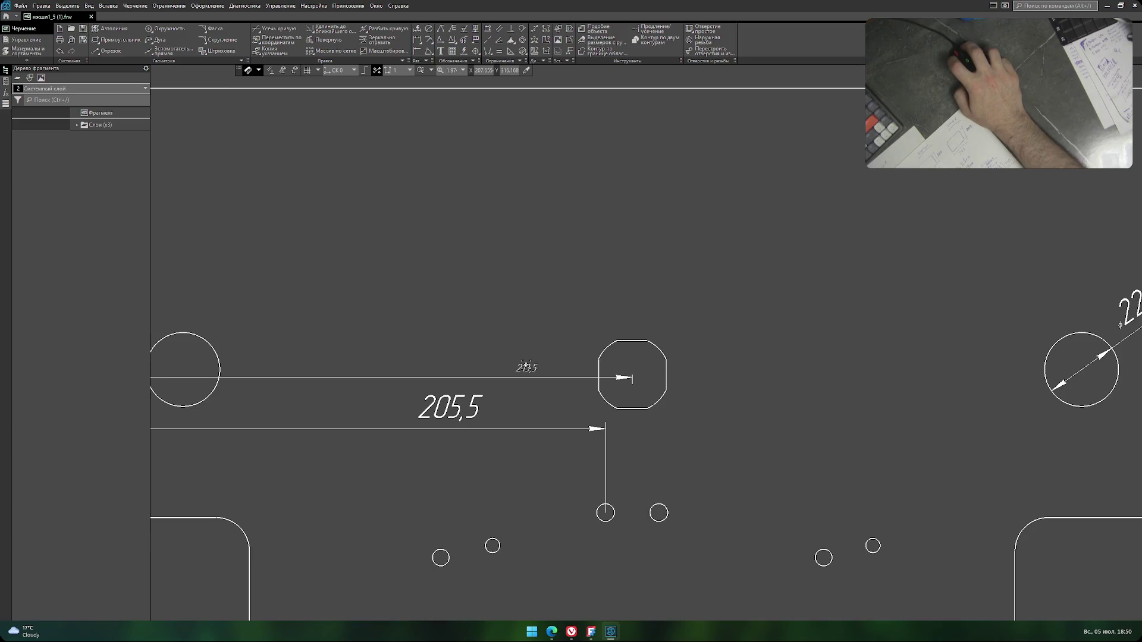
{"action": "left_click", "coordinate": [525, 365]}
{"action": "scroll", "coordinate": [408, 339], "scroll_direction": "down", "scroll_amount": 3}
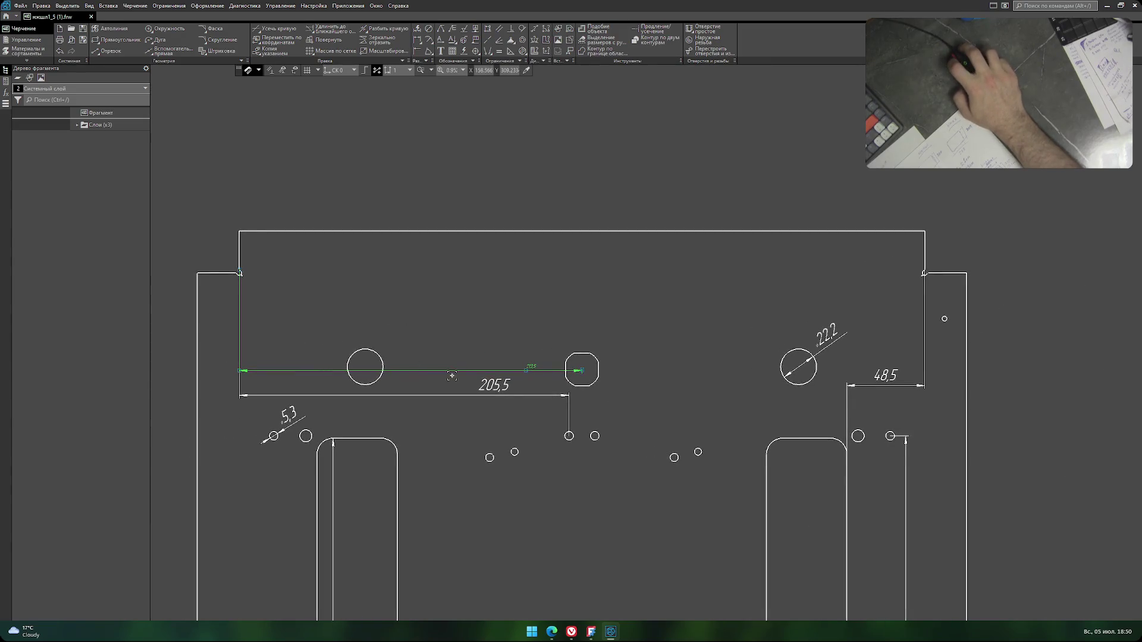
Drag the 213,5 dimension above the holes and set its text height to 7.
{"action": "left_click_drag", "start_coordinate": [527, 370], "coordinate": [527, 337]}
{"action": "left_click_drag", "start_coordinate": [240, 371], "coordinate": [247, 319]}
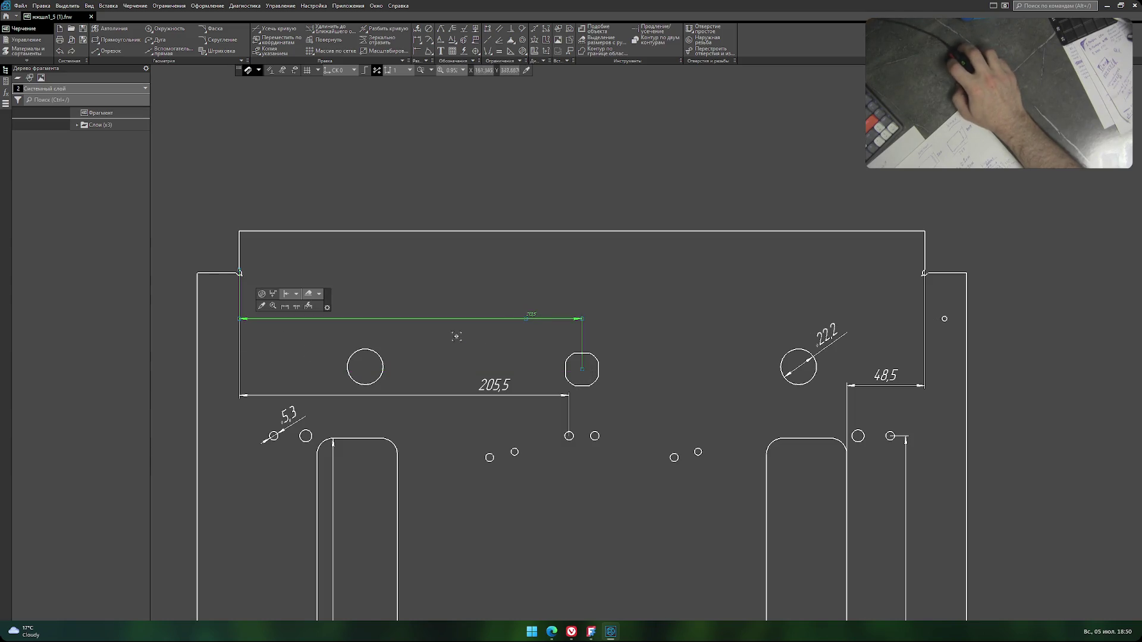
{"action": "scroll", "coordinate": [531, 314], "scroll_direction": "up", "scroll_amount": 5}
{"action": "double_click", "coordinate": [531, 320]}
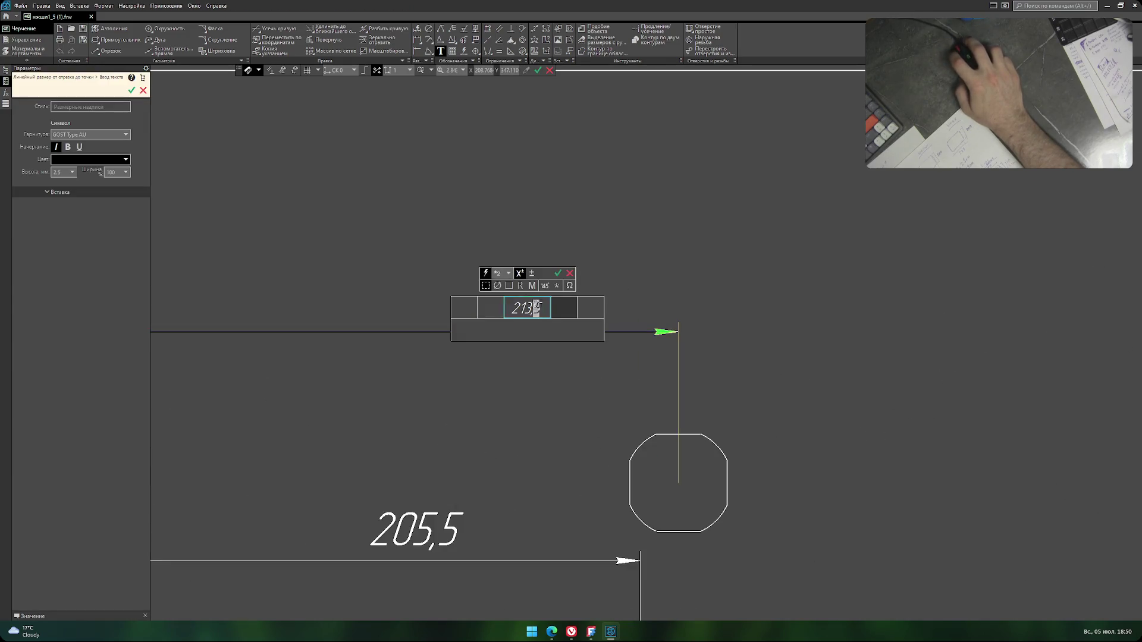
{"action": "left_click", "coordinate": [72, 172]}
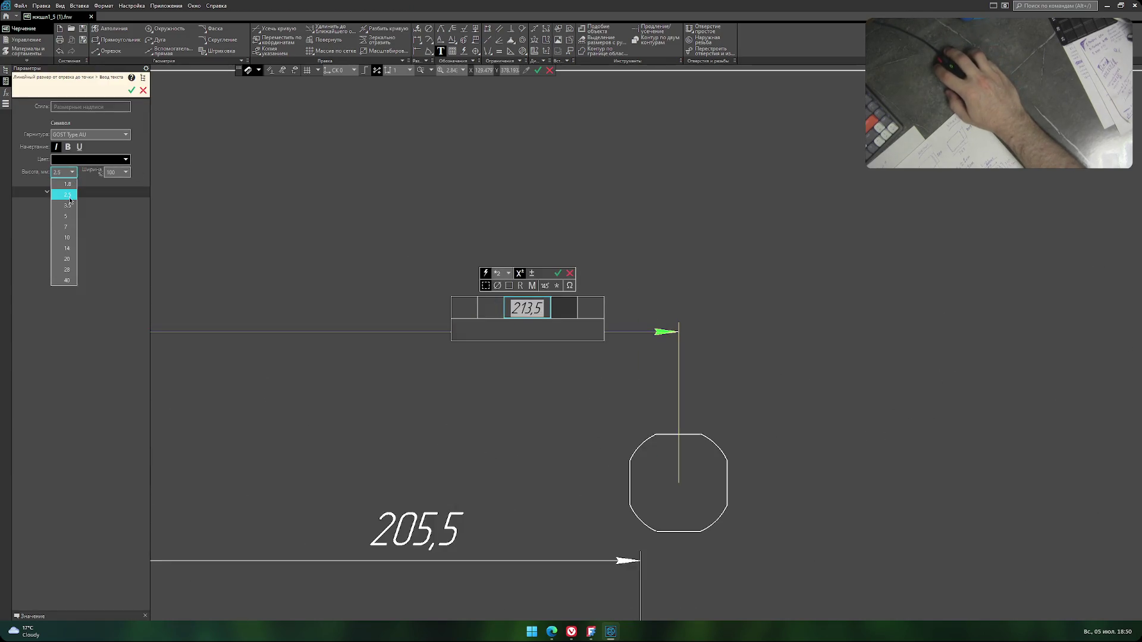
{"action": "left_click", "coordinate": [67, 226]}
{"action": "left_click", "coordinate": [314, 246]}
{"action": "scroll", "coordinate": [372, 263], "scroll_direction": "down", "scroll_amount": 5}
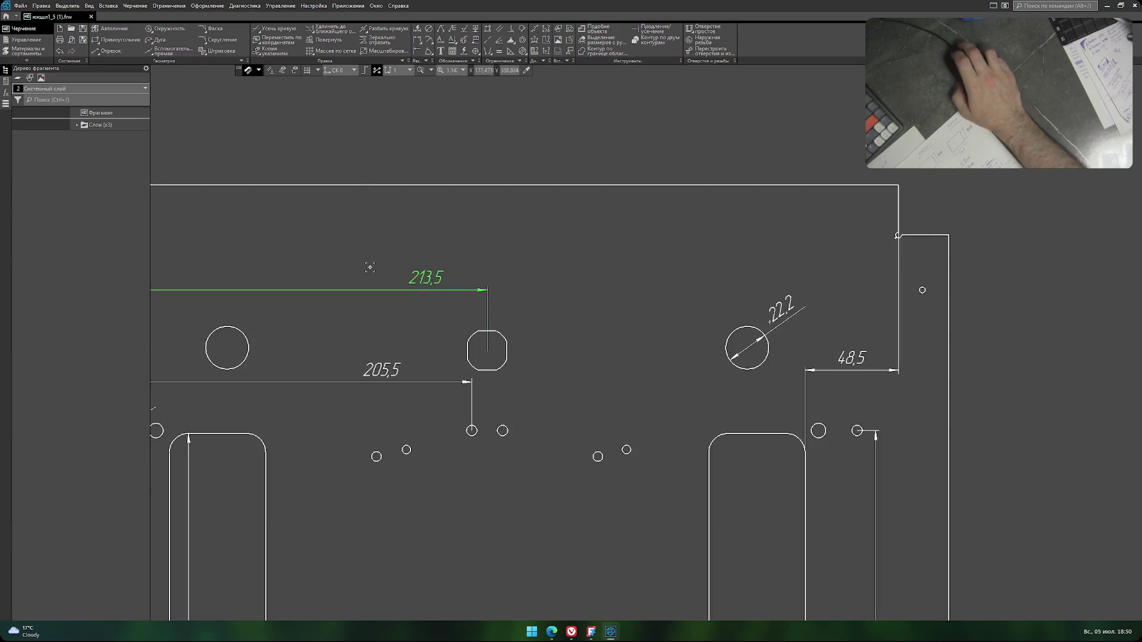
{"action": "mouse_move", "coordinate": [372, 262]}
{"action": "middle_mouse_down"}
{"action": "mouse_move", "coordinate": [496, 256]}
{"action": "mouse_move", "coordinate": [474, 247]}
{"action": "middle_mouse_up"}
{"action": "scroll", "coordinate": [496, 256], "scroll_direction": "down", "scroll_amount": 1}
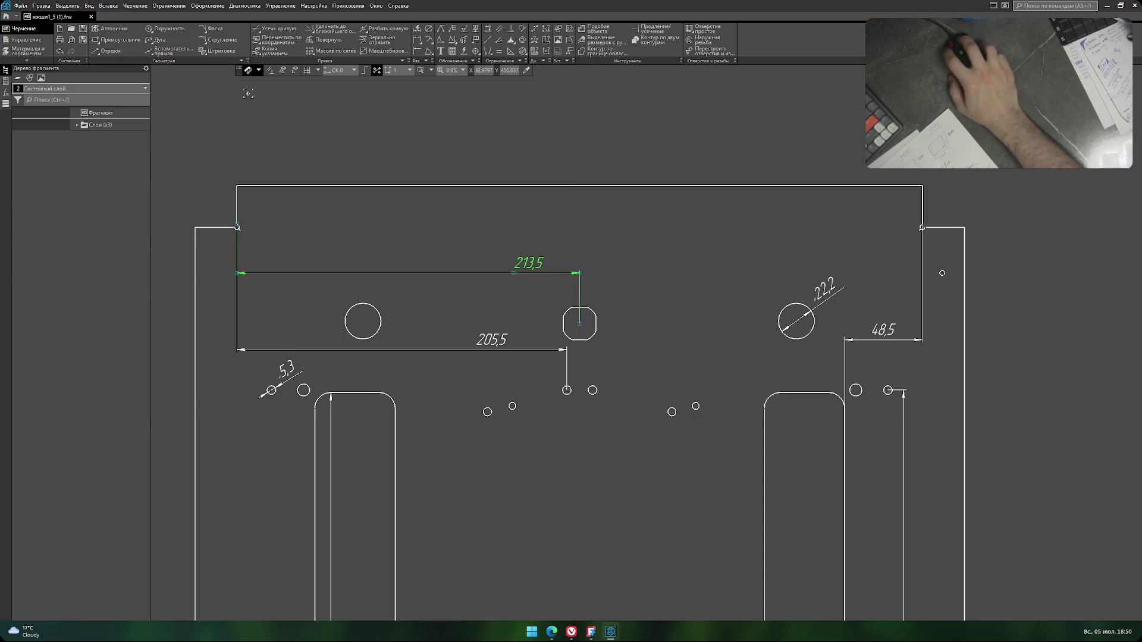
Export the drawing as a PNG image, overwriting the existing PNG of the same name.
{"action": "left_click", "coordinate": [20, 5]}
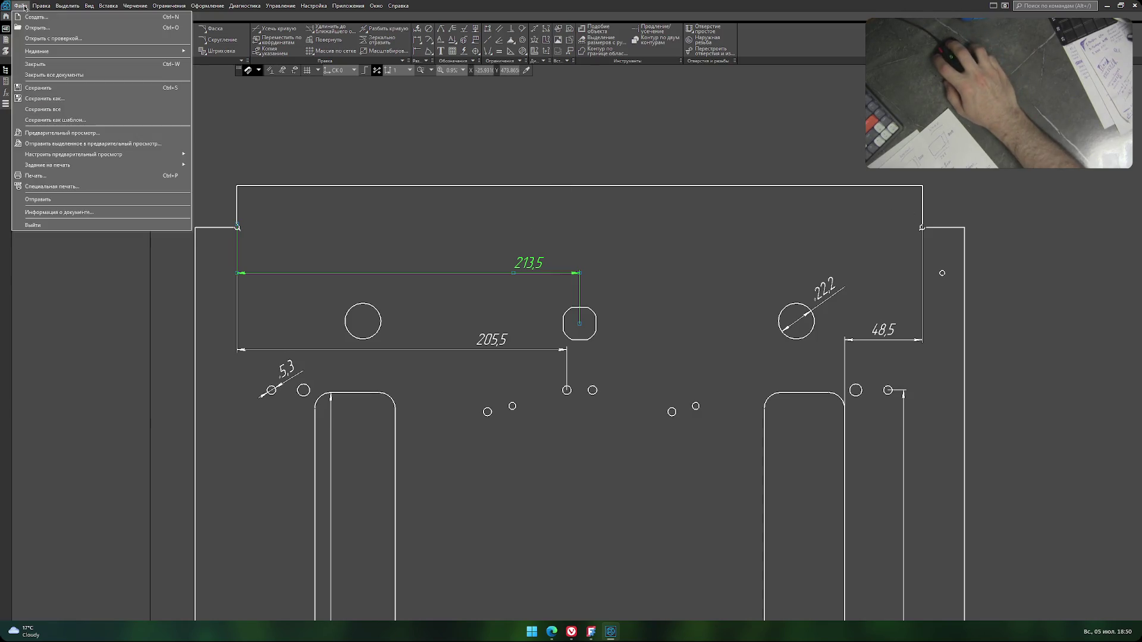
{"action": "left_click", "coordinate": [93, 99]}
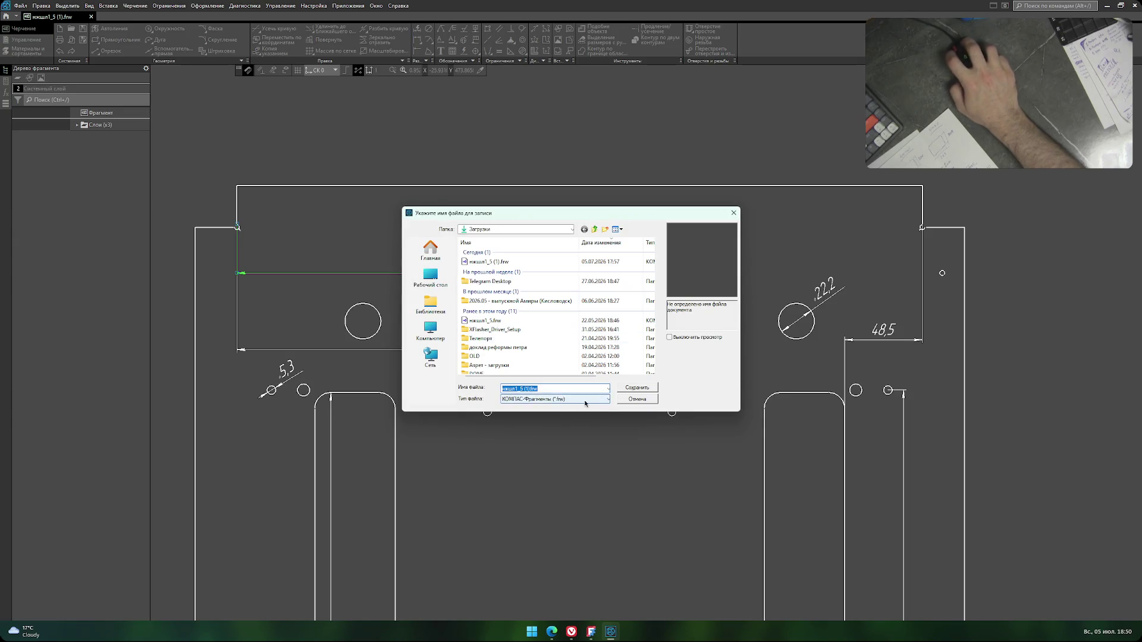
{"action": "left_click", "coordinate": [586, 400]}
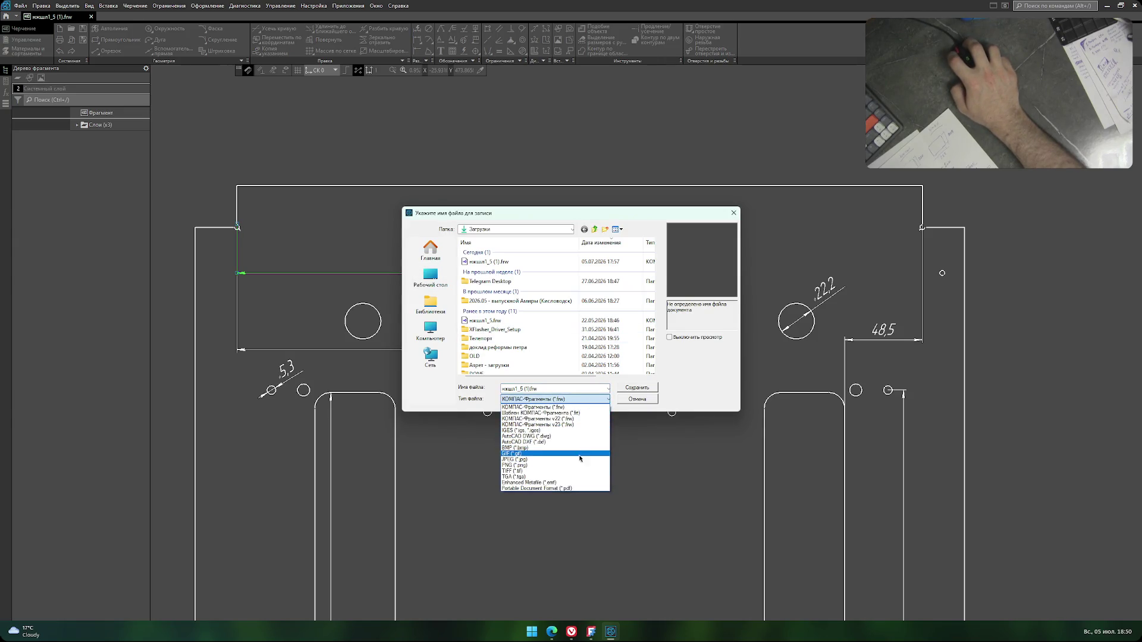
{"action": "left_click", "coordinate": [576, 464]}
{"action": "left_click", "coordinate": [636, 388]}
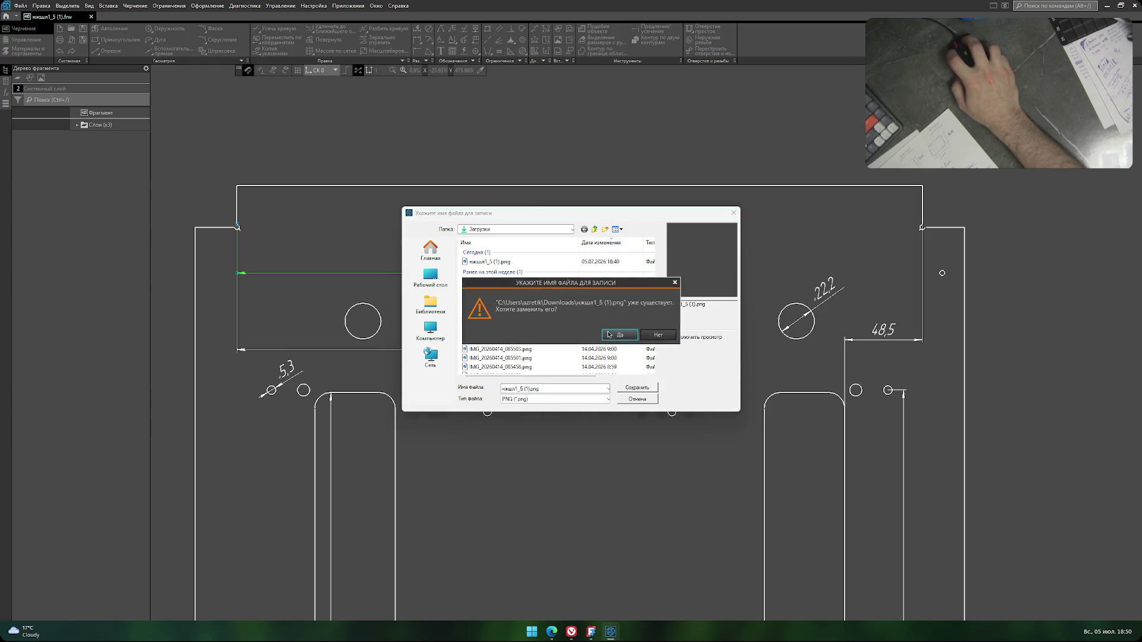
{"action": "left_click", "coordinate": [622, 334]}
{"action": "left_click", "coordinate": [637, 389]}
{"action": "scroll", "coordinate": [637, 381], "scroll_direction": "down", "scroll_amount": 2}
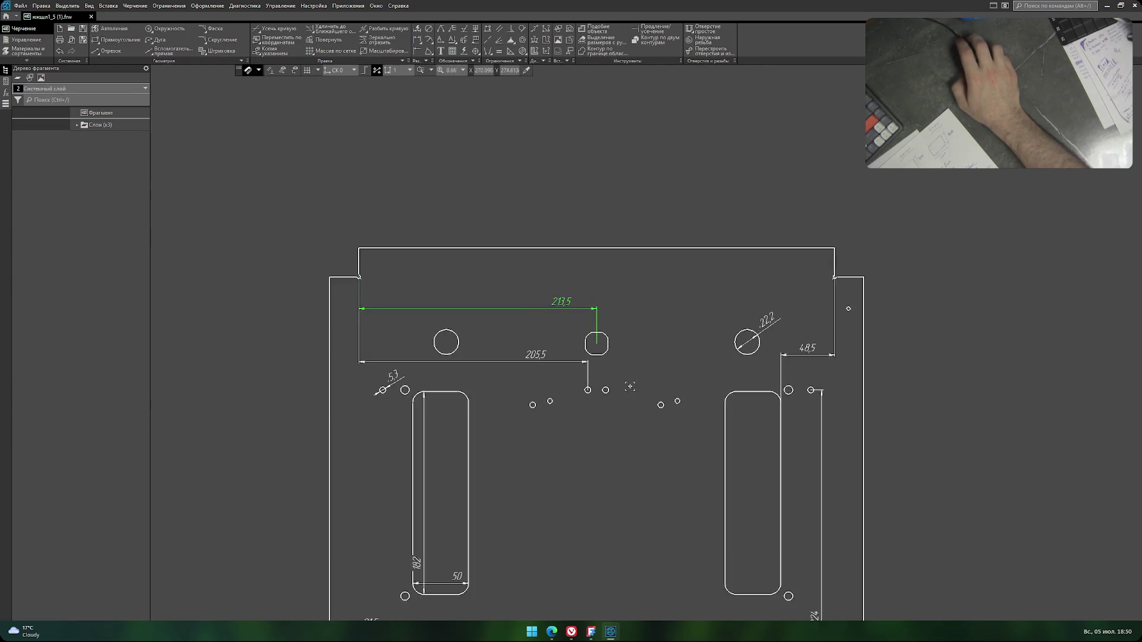
{"action": "mouse_move", "coordinate": [626, 371]}
{"action": "middle_mouse_down"}
{"action": "mouse_move", "coordinate": [546, 280]}
{"action": "mouse_move", "coordinate": [554, 275]}
{"action": "middle_mouse_up"}
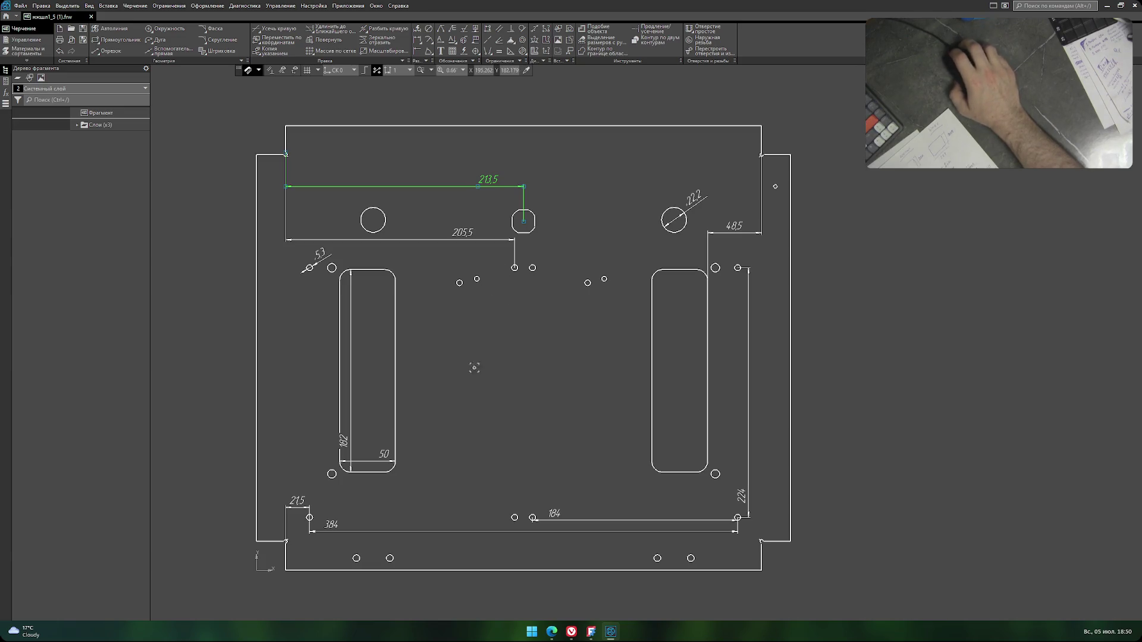
{"action": "middle_click_drag", "start_coordinate": [474, 368], "coordinate": [471, 331]}
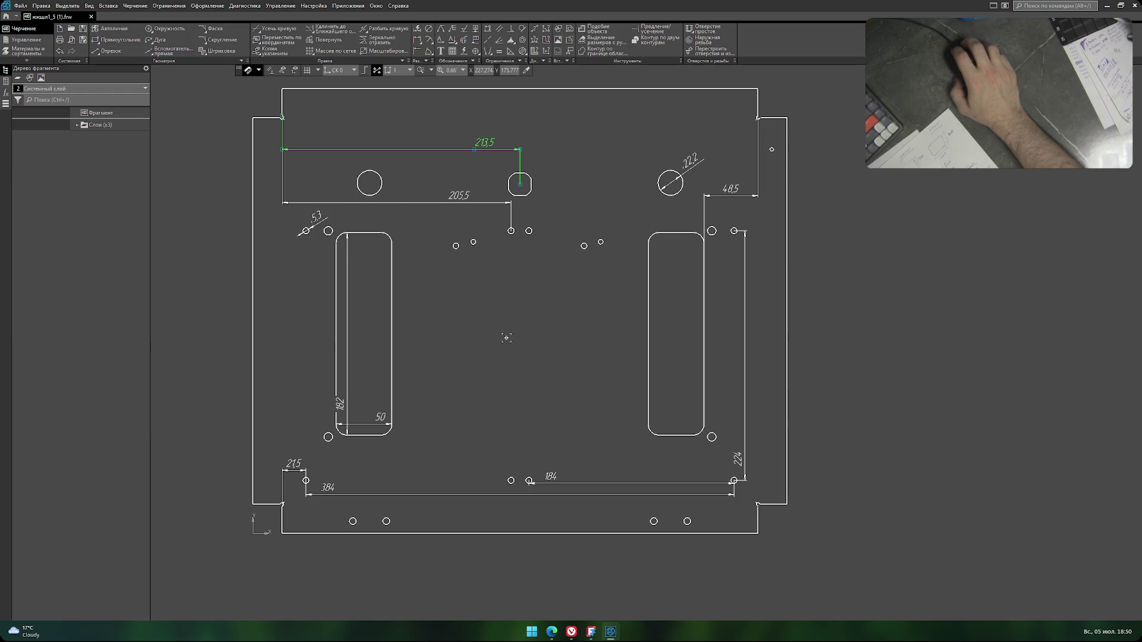
{"action": "middle_click_drag", "start_coordinate": [499, 245], "coordinate": [501, 325]}
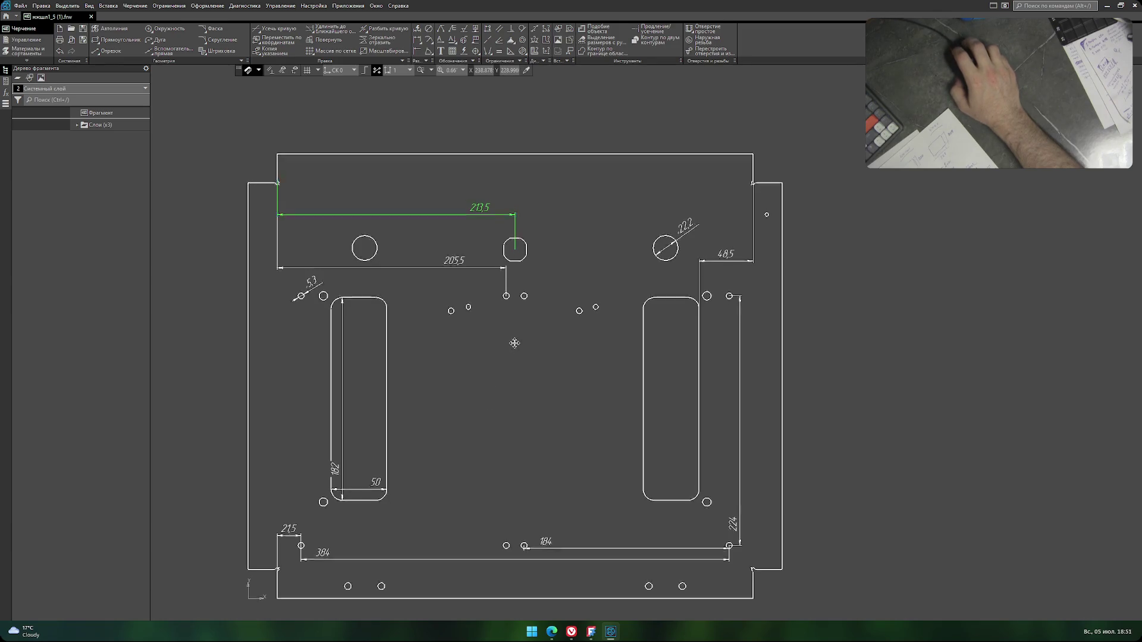
{"action": "middle_click_drag", "start_coordinate": [496, 385], "coordinate": [485, 397]}
{"action": "scroll", "coordinate": [495, 326], "scroll_direction": "up", "scroll_amount": 5}
{"action": "middle_click_drag", "start_coordinate": [502, 120], "coordinate": [505, 232]}
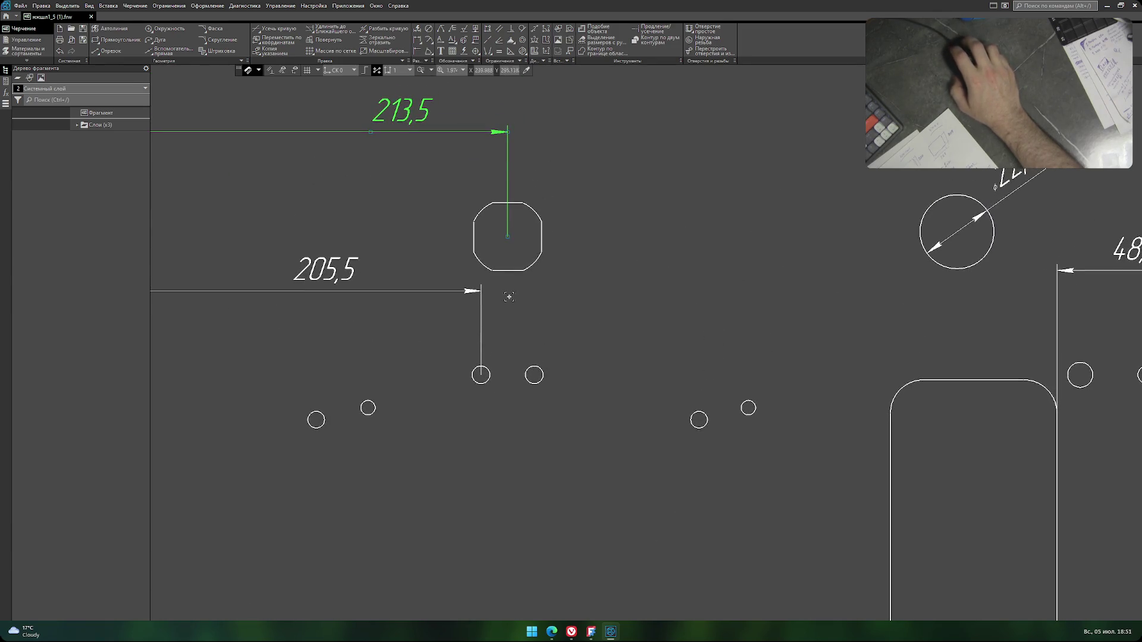
{"action": "scroll", "coordinate": [509, 296], "scroll_direction": "up", "scroll_amount": 2}
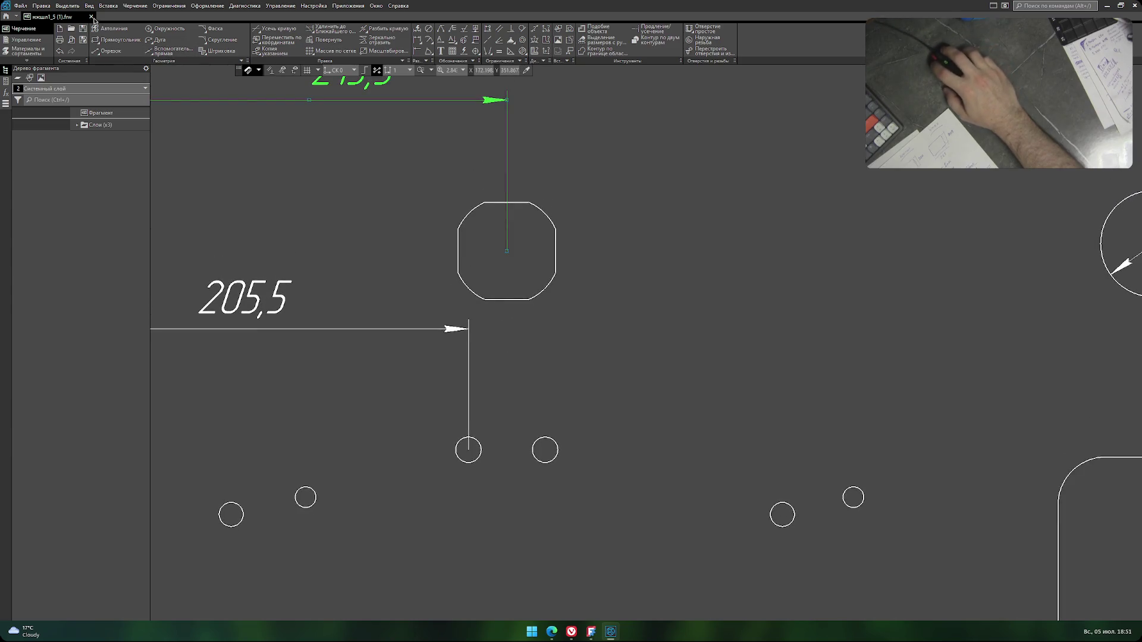
Start an automatic dimension from the octagonal hole's centre, then cancel it.
{"action": "left_click", "coordinate": [167, 6]}
{"action": "left_click", "coordinate": [168, 5]}
{"action": "left_click", "coordinate": [207, 5]}
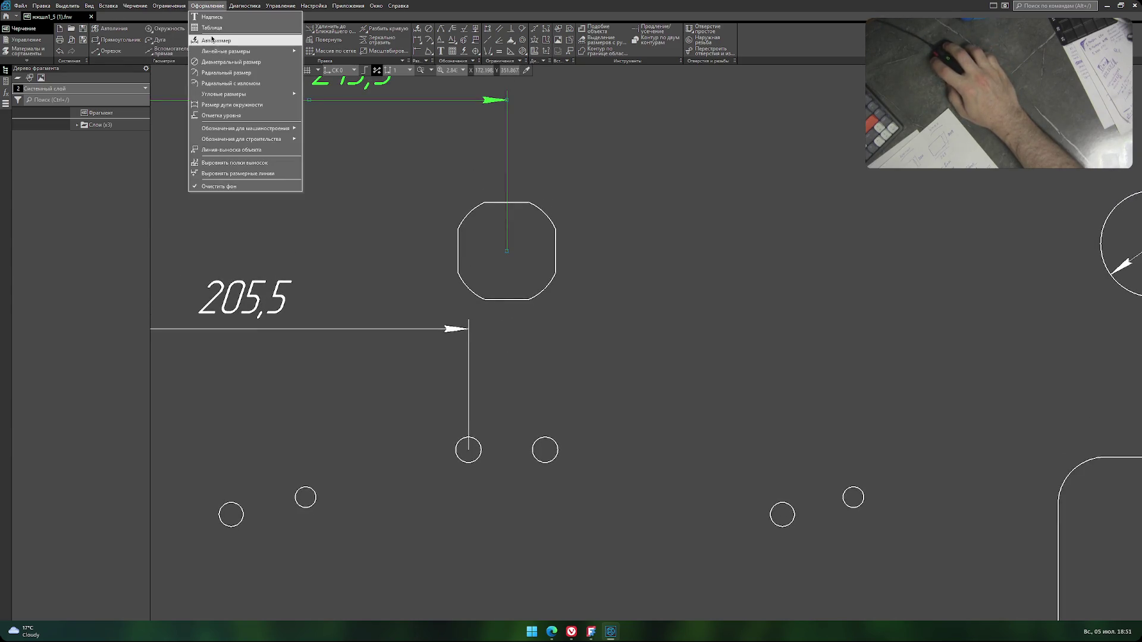
{"action": "left_click", "coordinate": [214, 40]}
{"action": "scroll", "coordinate": [506, 252], "scroll_direction": "up", "scroll_amount": 3}
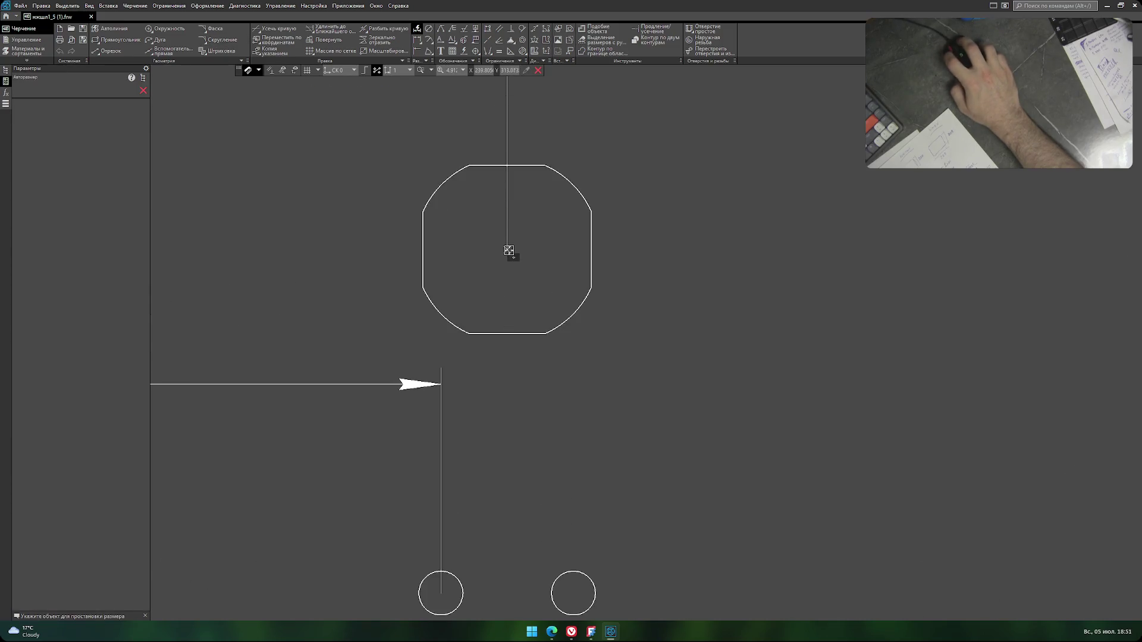
{"action": "left_click", "coordinate": [508, 250]}
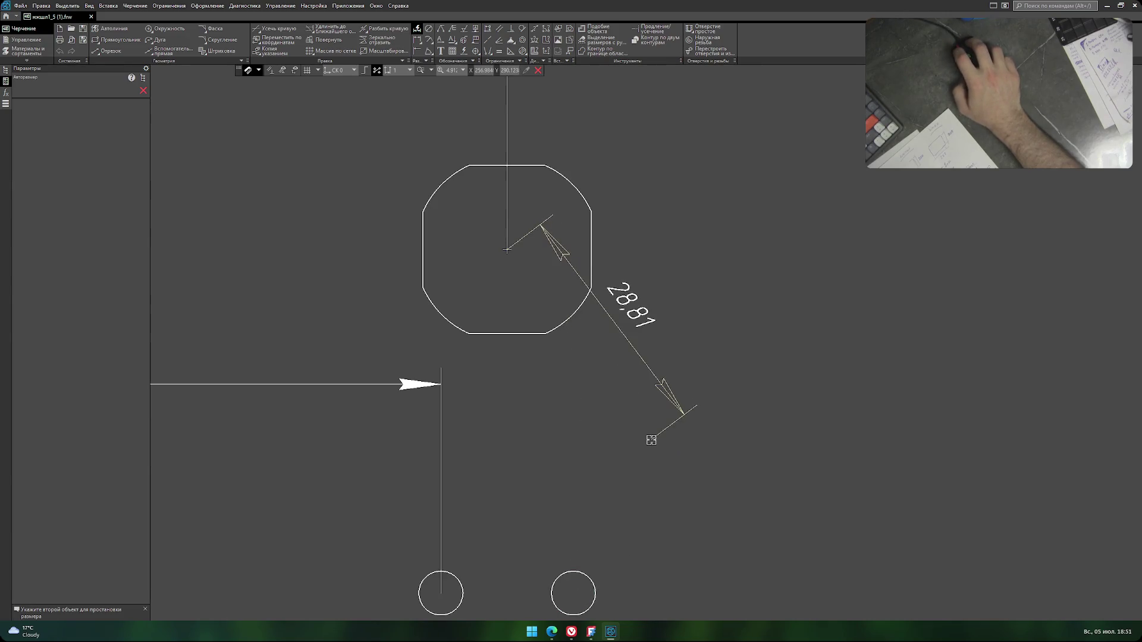
{"action": "right_click", "coordinate": [652, 439]}
{"action": "key", "text": "Escape"}
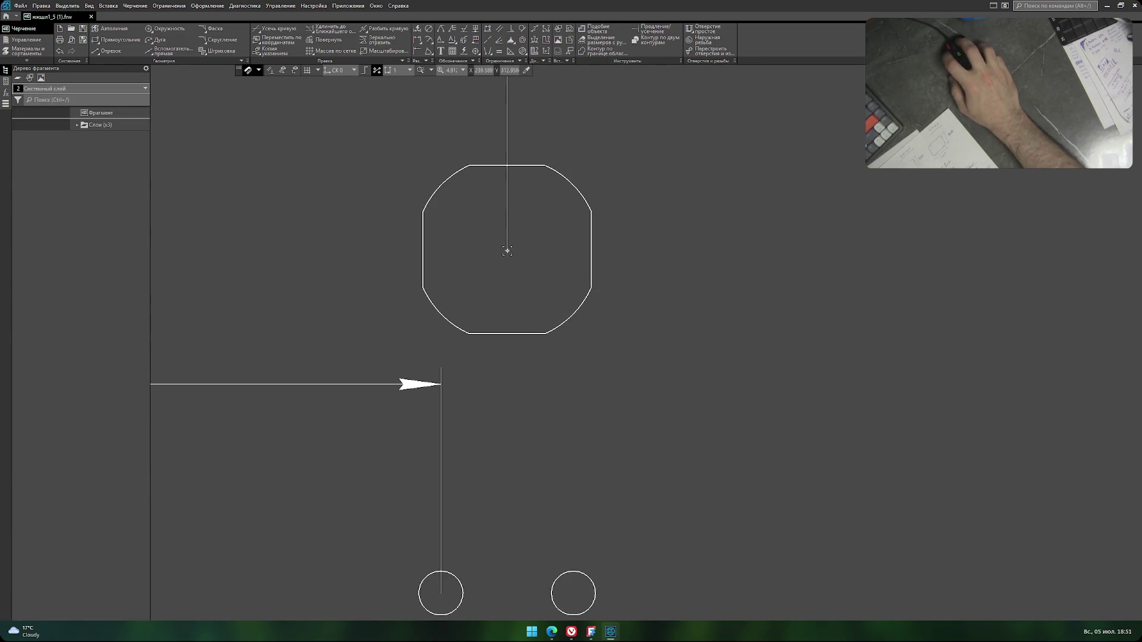
Place an 8 mm horizontal dimension between the octagonal hole and the small hole beside it.
{"action": "left_click", "coordinate": [215, 9]}
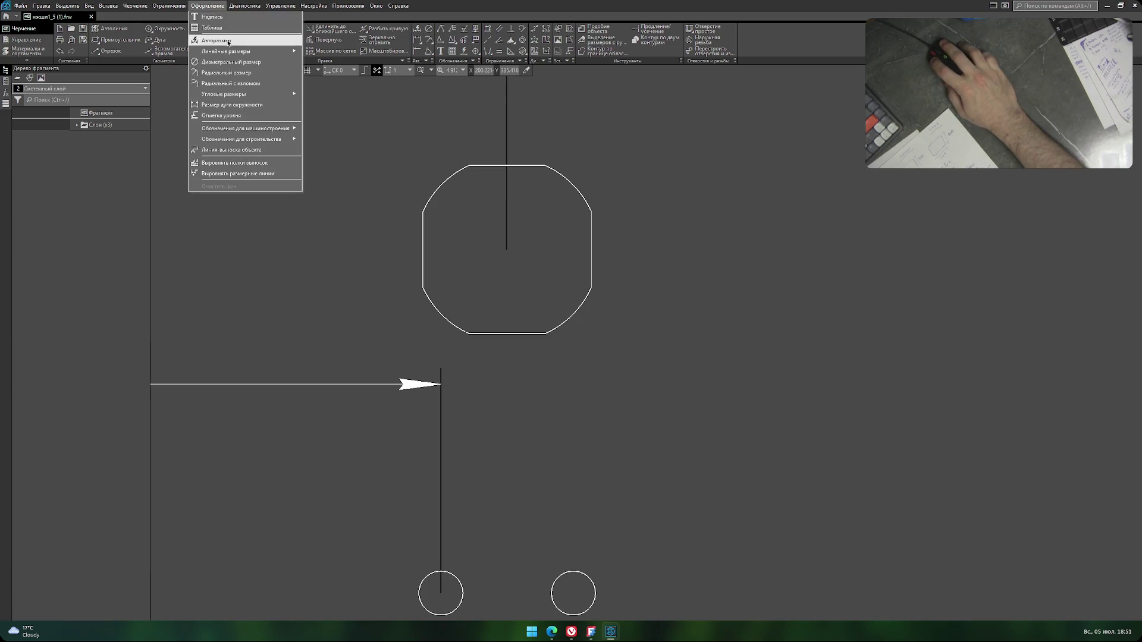
{"action": "left_click", "coordinate": [226, 41]}
{"action": "left_click", "coordinate": [572, 594]}
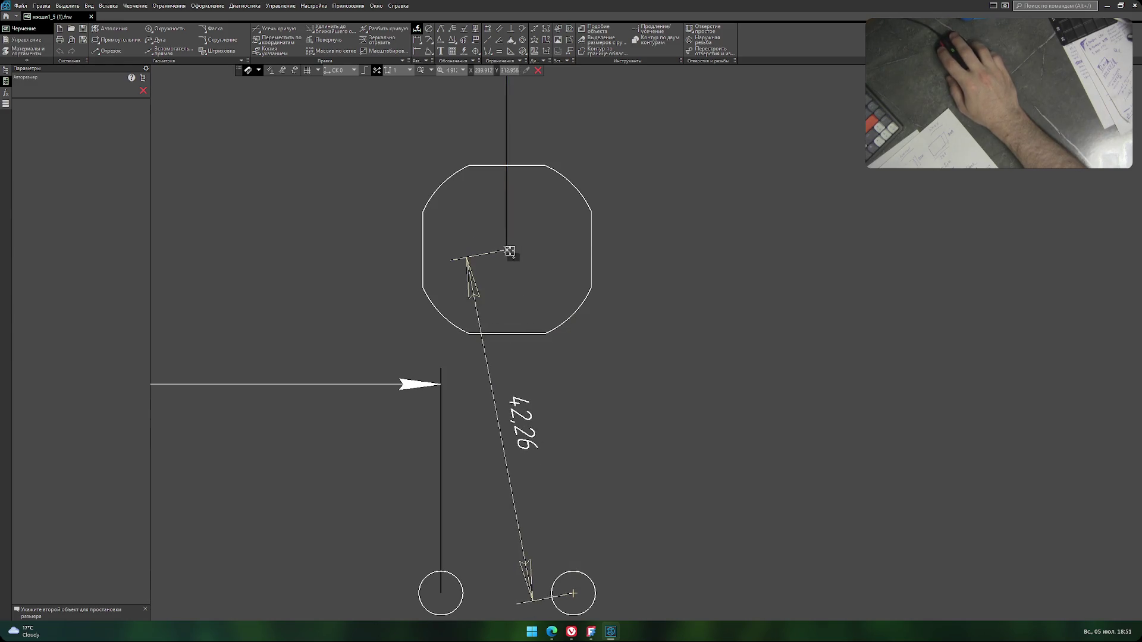
{"action": "left_click", "coordinate": [508, 247]}
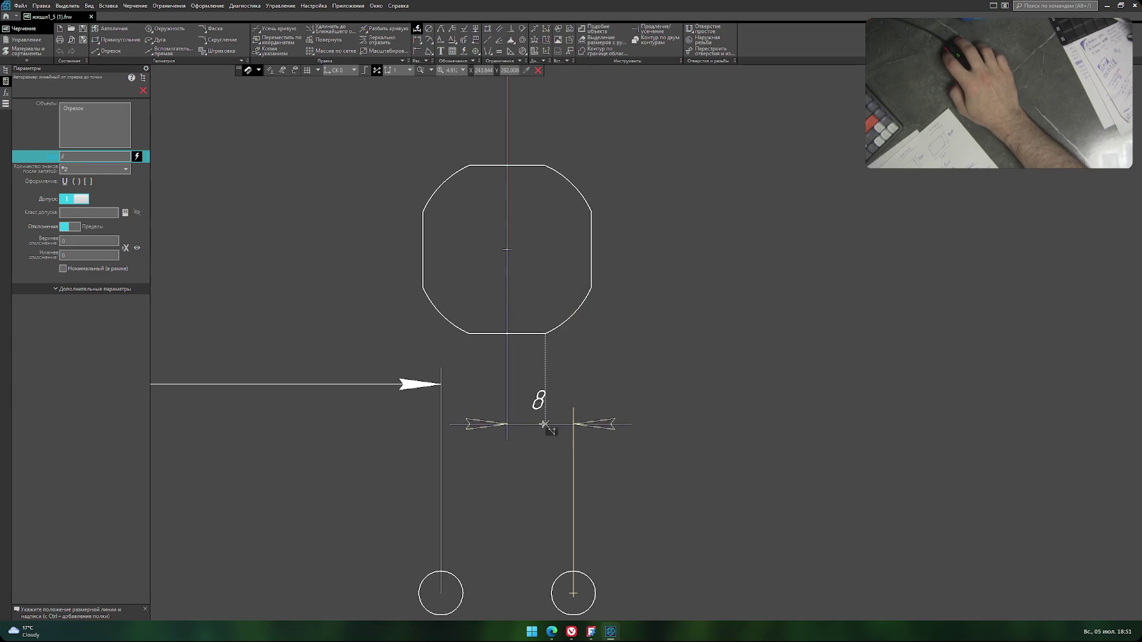
{"action": "left_click", "coordinate": [542, 443]}
{"action": "scroll", "coordinate": [588, 437], "scroll_direction": "down", "scroll_amount": 3}
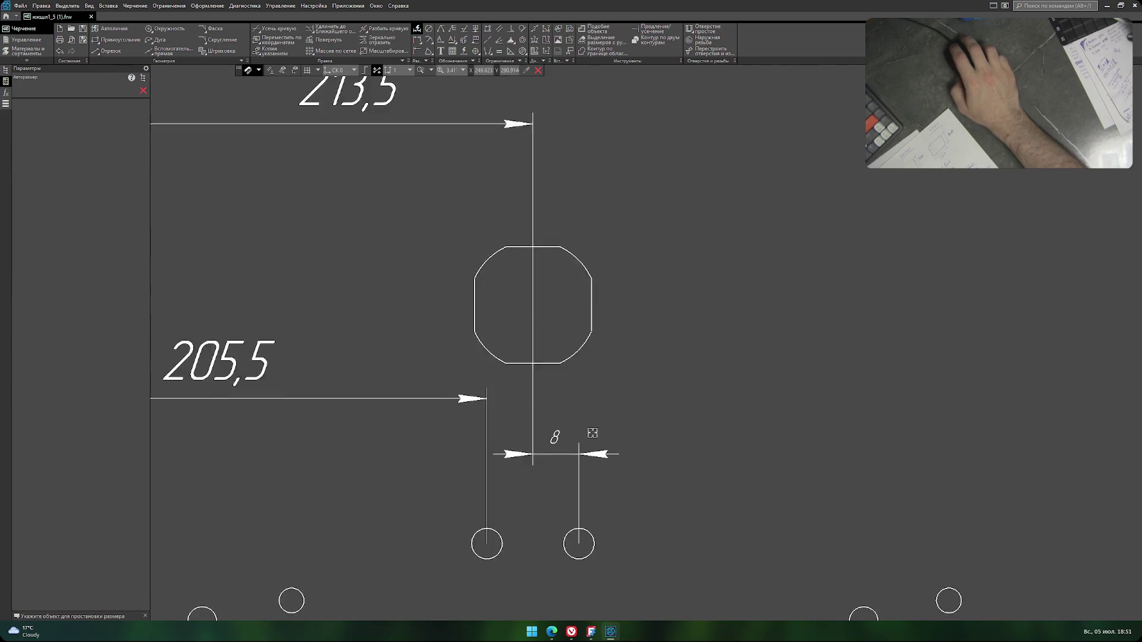
{"action": "key", "text": "Escape"}
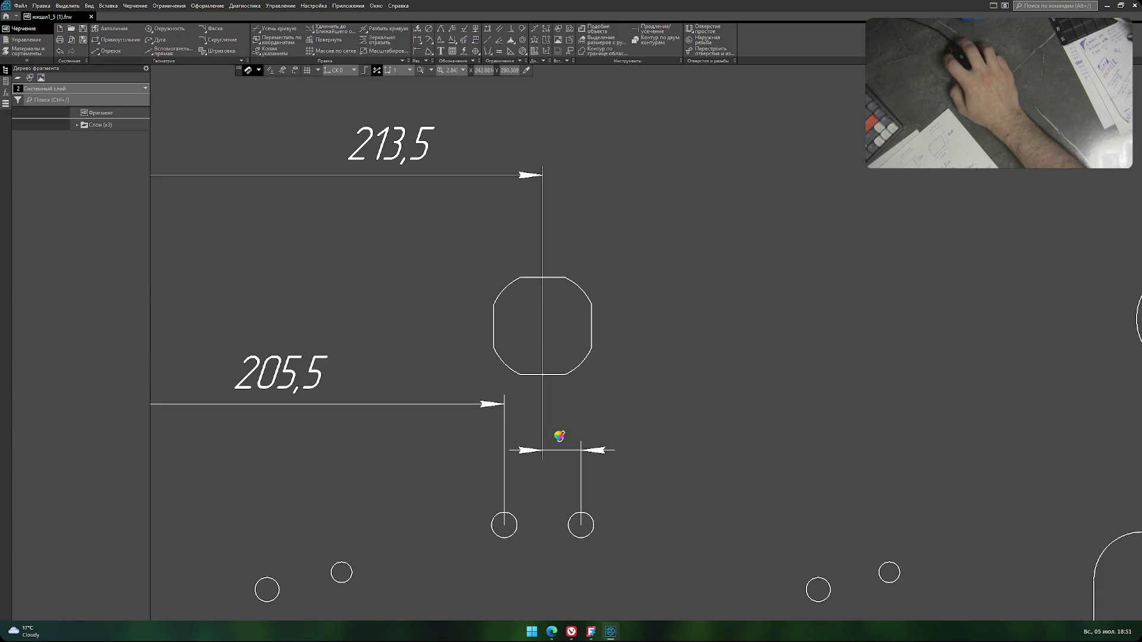
Raise the 8 dimension's text height to 7.
{"action": "double_click", "coordinate": [559, 436]}
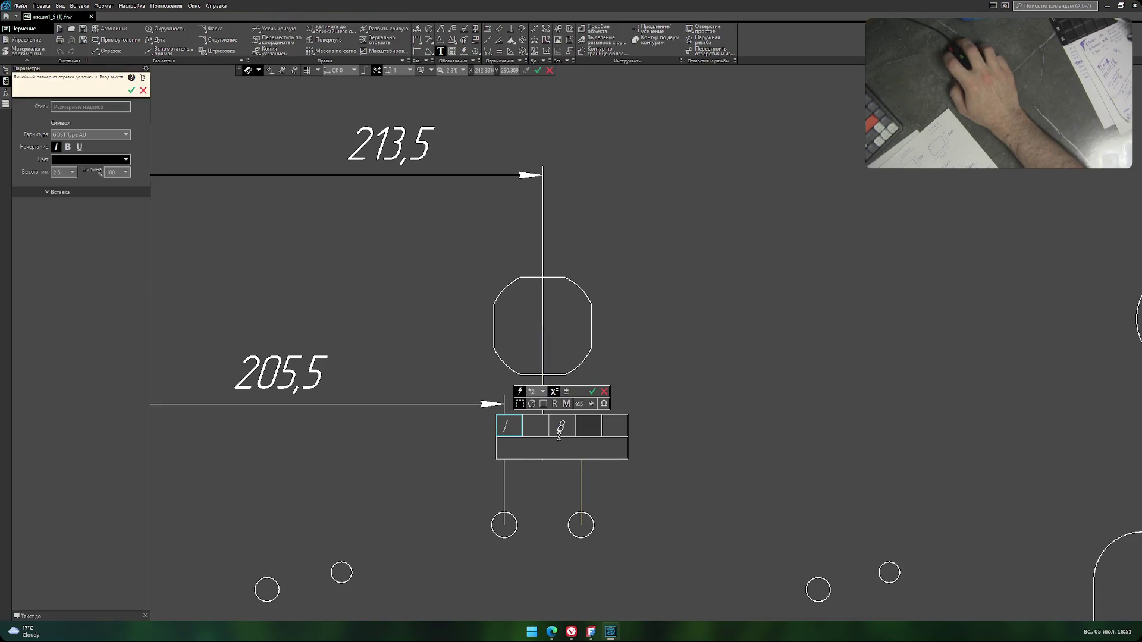
{"action": "left_click", "coordinate": [72, 172]}
{"action": "left_click", "coordinate": [63, 238]}
{"action": "left_click", "coordinate": [748, 385]}
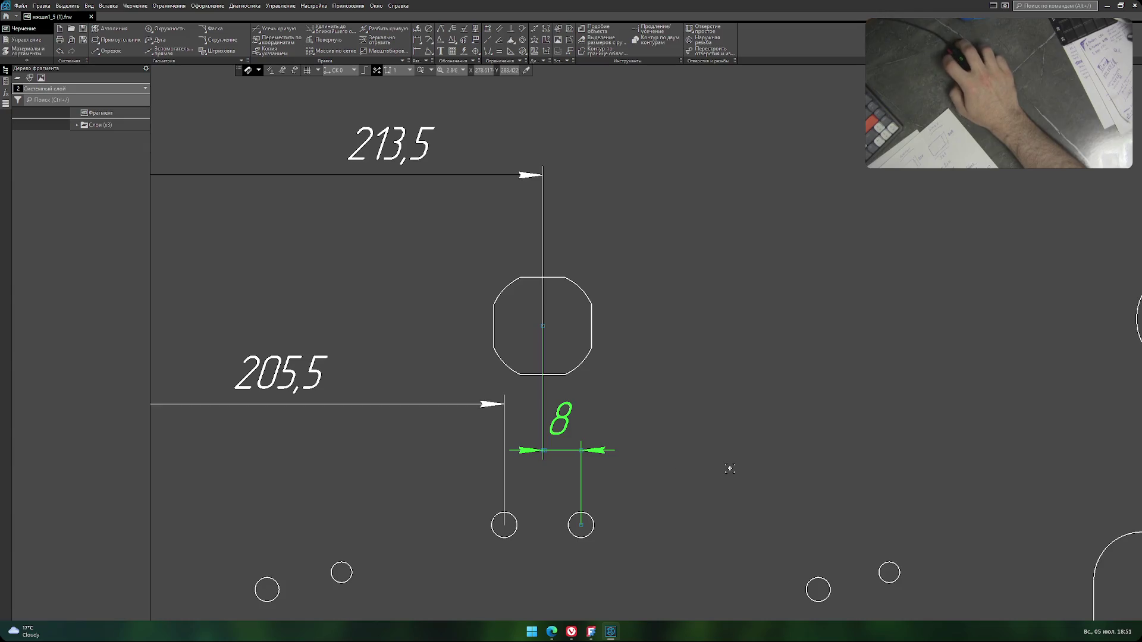
{"action": "scroll", "coordinate": [714, 458], "scroll_direction": "down", "scroll_amount": 4}
{"action": "scroll", "coordinate": [671, 331], "scroll_direction": "down", "scroll_amount": 2}
{"action": "scroll", "coordinate": [581, 304], "scroll_direction": "down", "scroll_amount": 1}
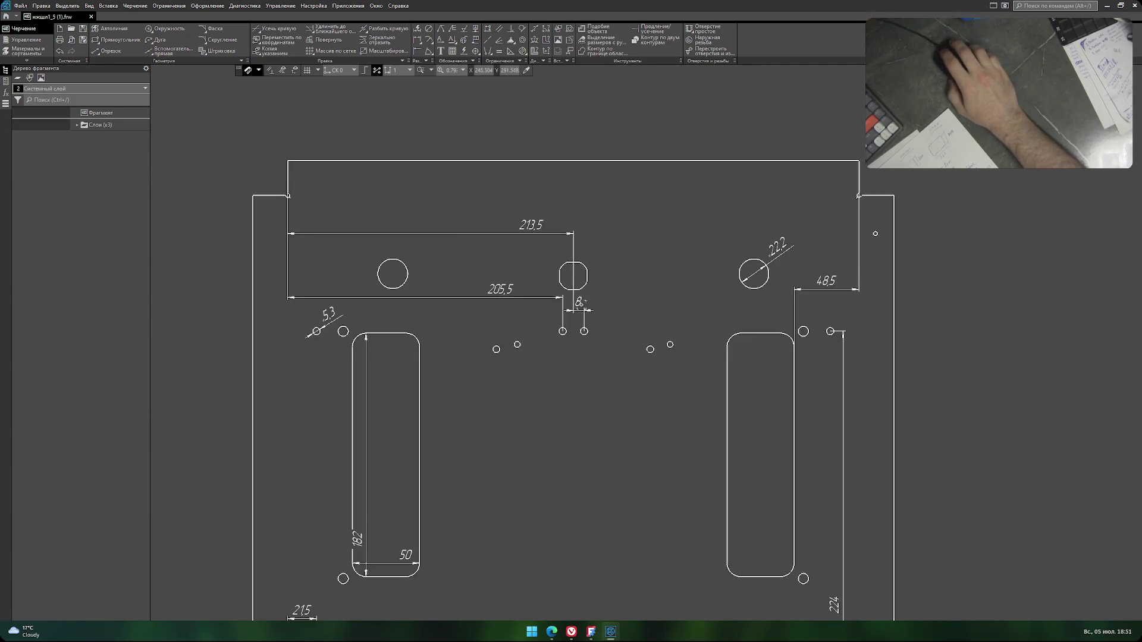
Save the drawing as PNG, overwrite the existing file, and export it with current settings.
{"action": "left_click", "coordinate": [20, 6]}
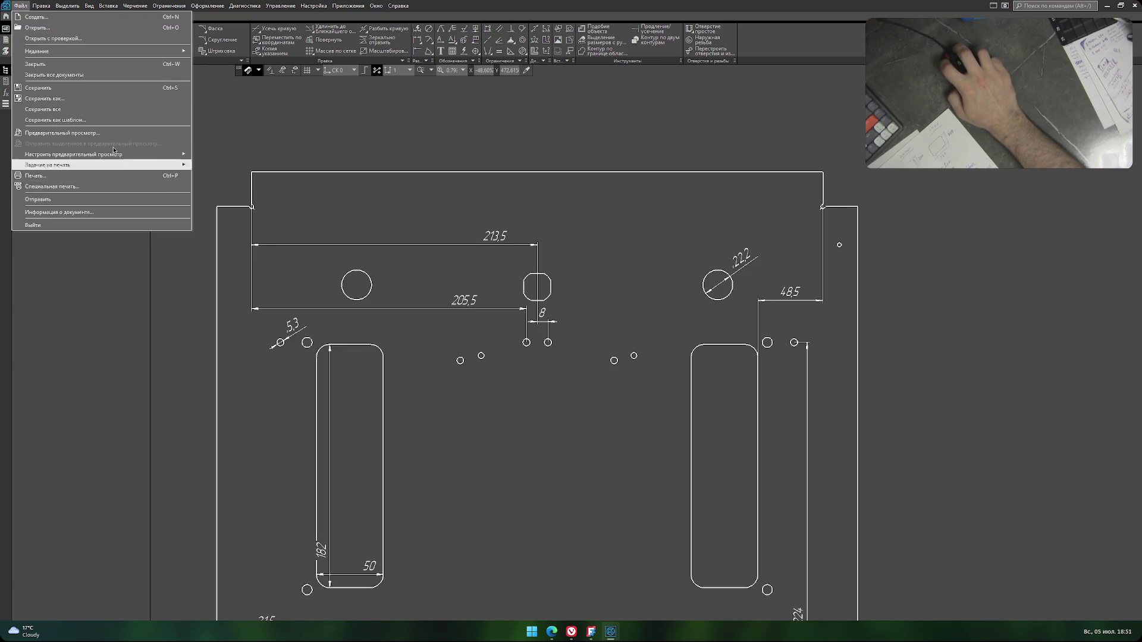
{"action": "left_click", "coordinate": [45, 98]}
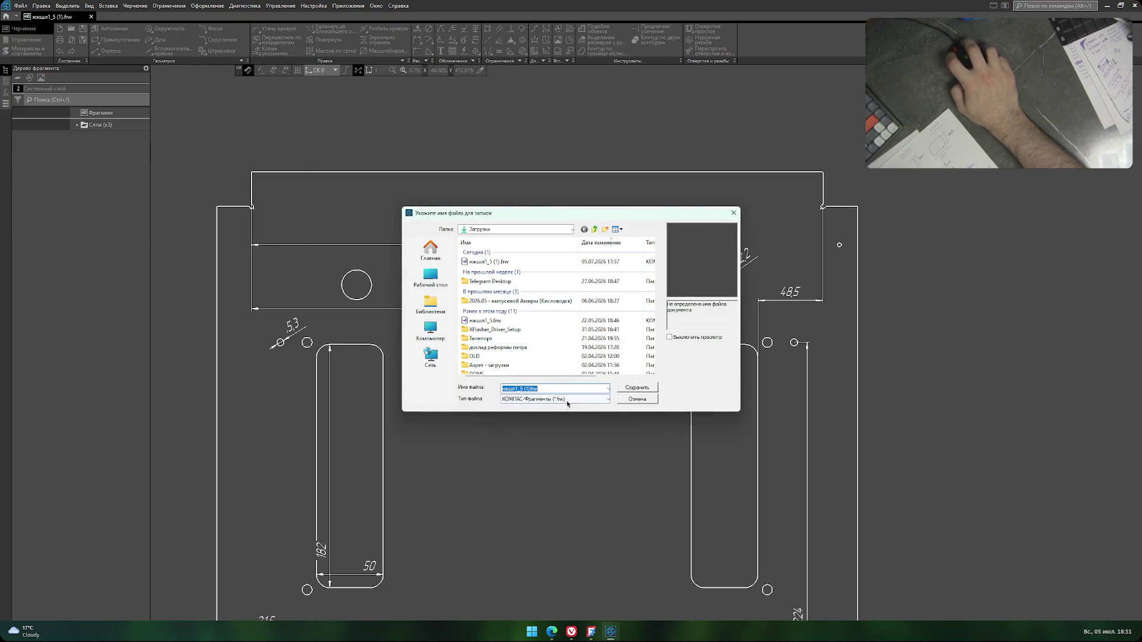
{"action": "left_click", "coordinate": [567, 399]}
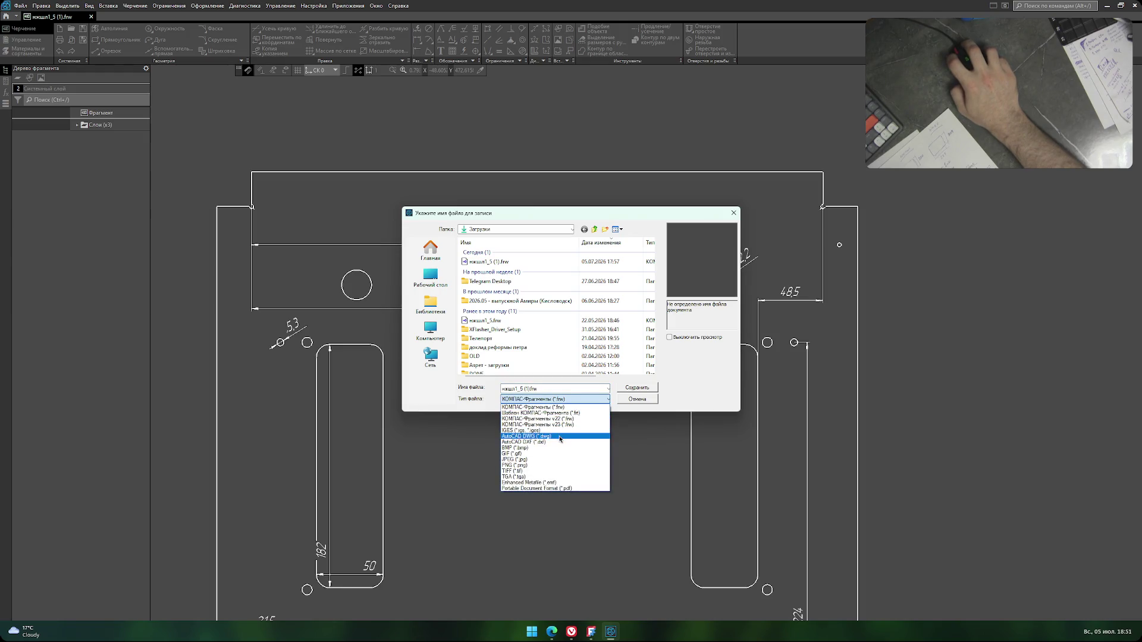
{"action": "left_click", "coordinate": [555, 465]}
{"action": "left_click", "coordinate": [621, 388]}
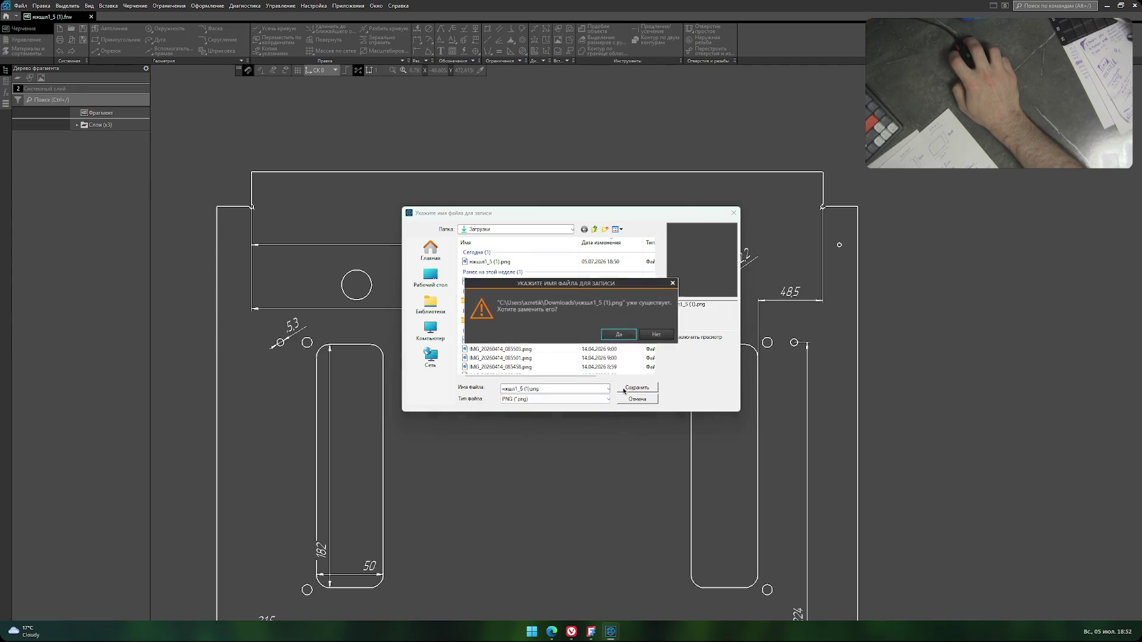
{"action": "left_click", "coordinate": [620, 335]}
{"action": "left_click", "coordinate": [634, 393]}
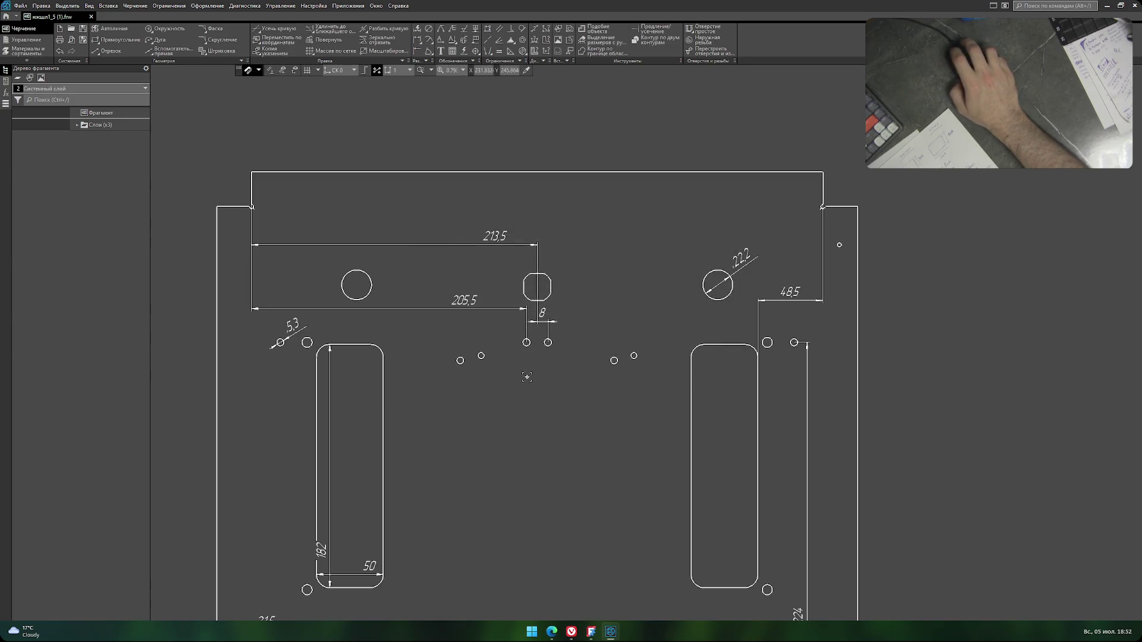
{"action": "scroll", "coordinate": [527, 377], "scroll_direction": "down", "scroll_amount": 2}
Bring FreeCAD's empty sketch to the front after briefly checking the KOMPAS drawing.
{"action": "left_click", "coordinate": [590, 634]}
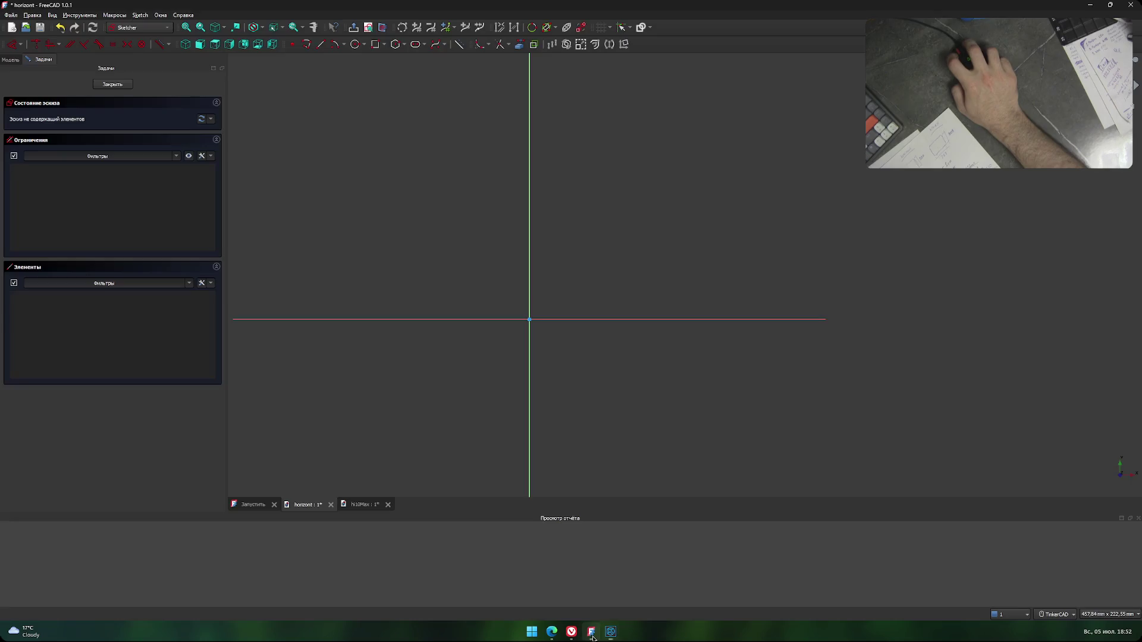
{"action": "middle_click_drag", "start_coordinate": [515, 331], "coordinate": [500, 296]}
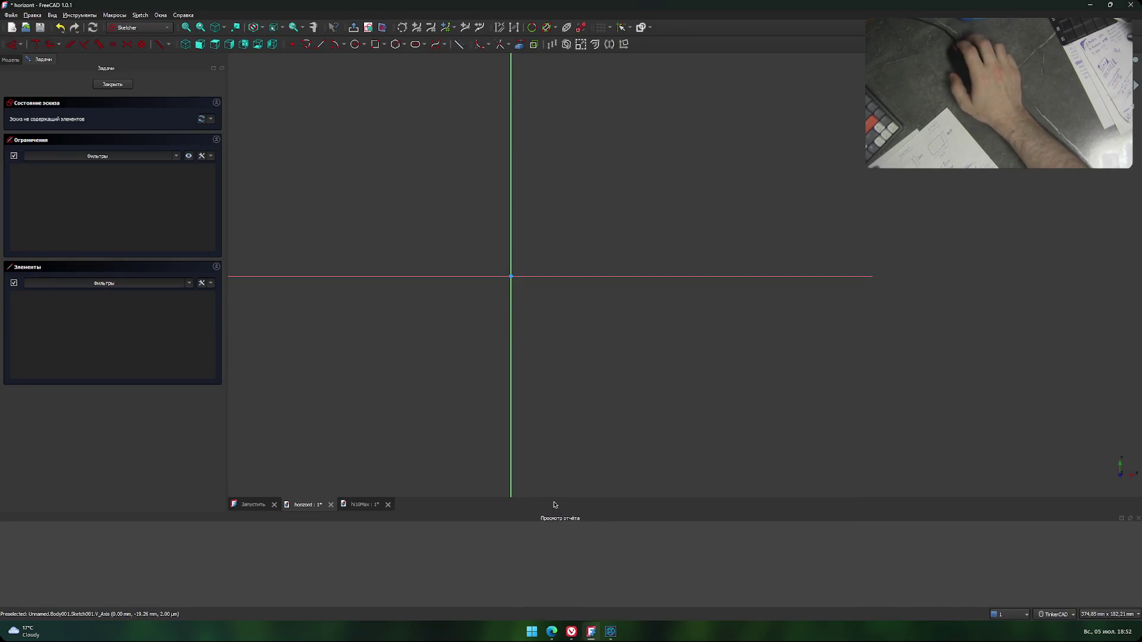
{"action": "left_click", "coordinate": [606, 636]}
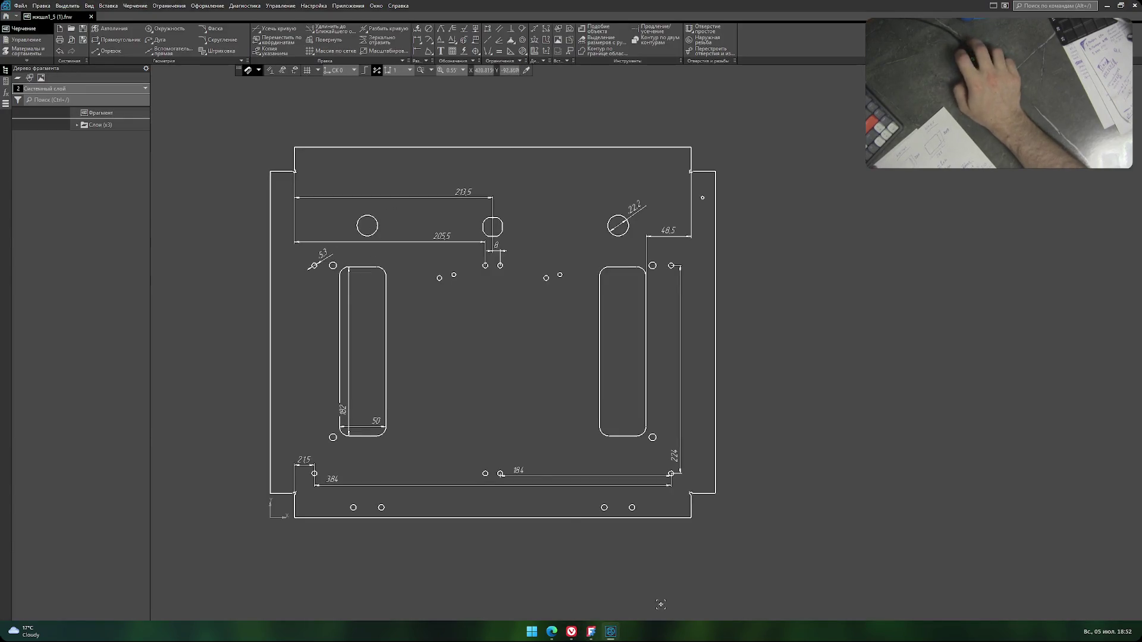
{"action": "left_click", "coordinate": [611, 632]}
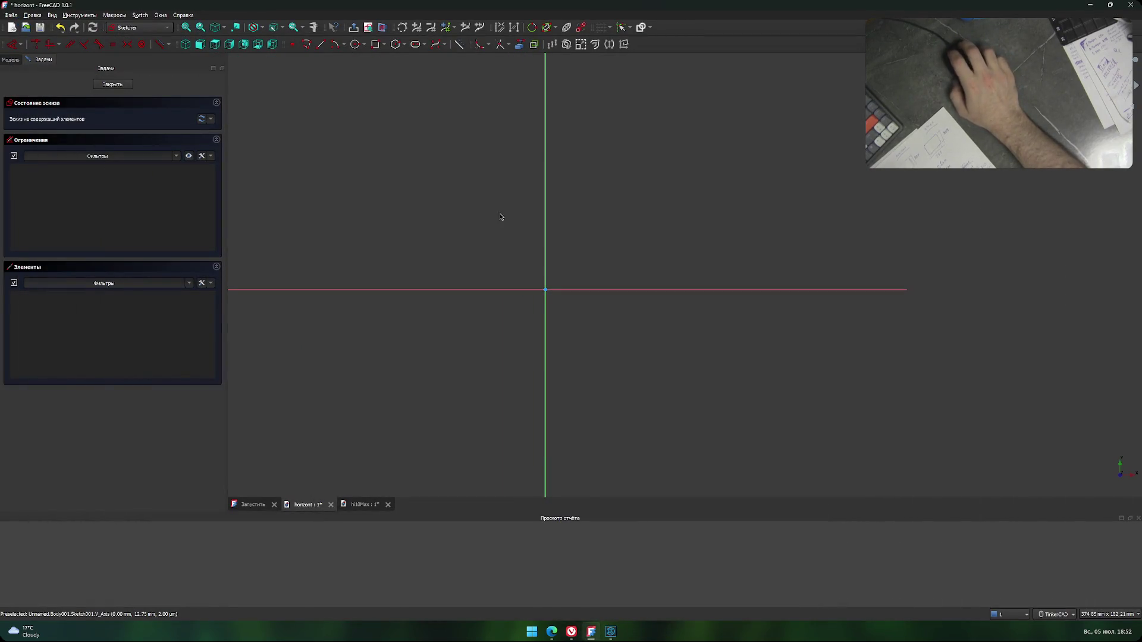
Draw a circle of radius 5,3 mm left of and above the origin.
{"action": "left_click", "coordinate": [355, 44]}
{"action": "type", "text": "5,4"}
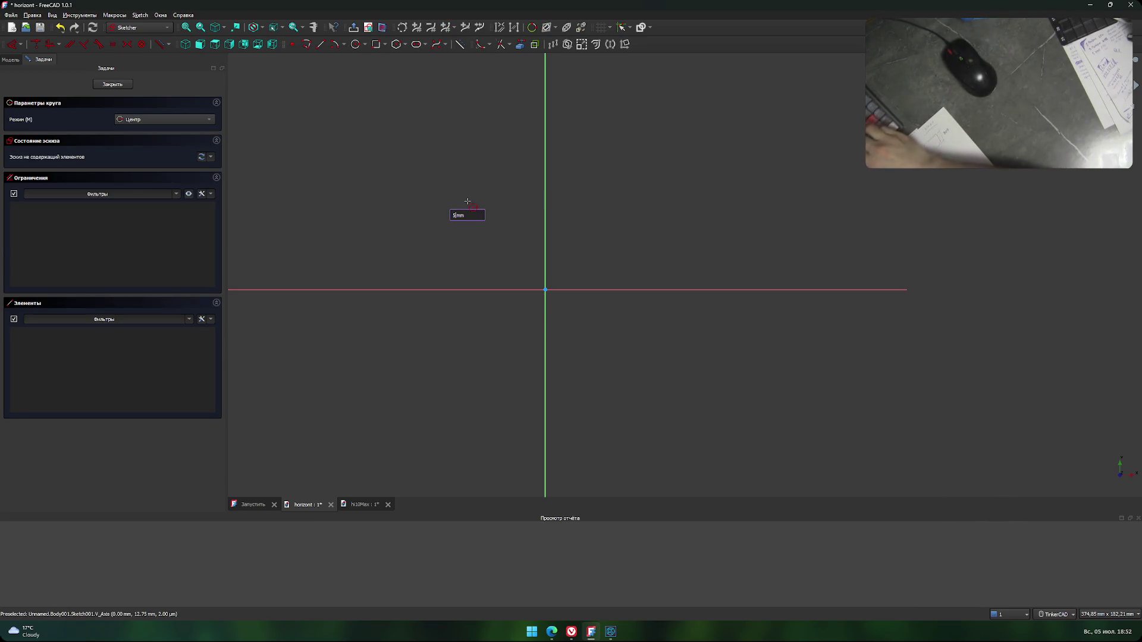
{"action": "key", "text": "BackSpace"}
{"action": "type", "text": "3"}
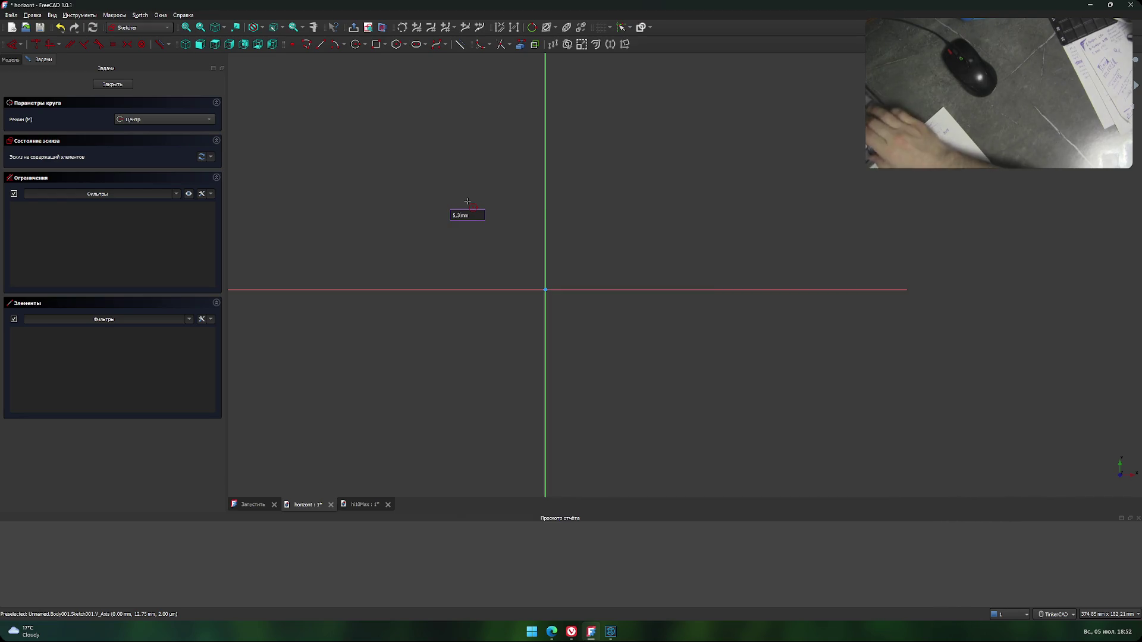
{"action": "key", "text": "Return"}
{"action": "scroll", "coordinate": [463, 247], "scroll_direction": "down", "scroll_amount": 1}
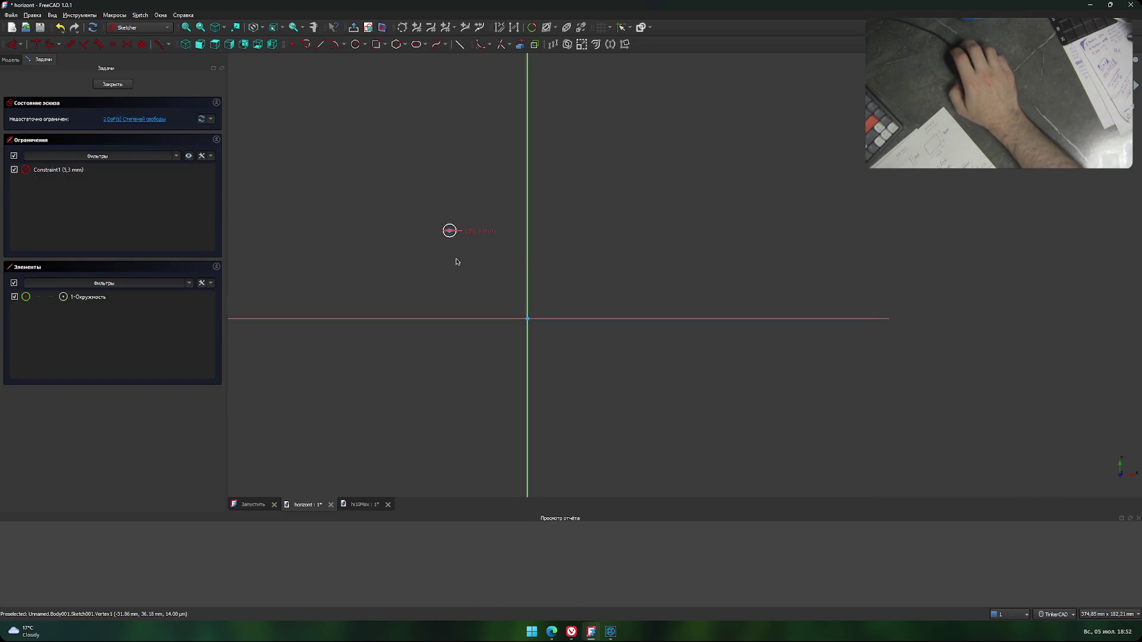
{"action": "scroll", "coordinate": [457, 256], "scroll_direction": "down", "scroll_amount": 1}
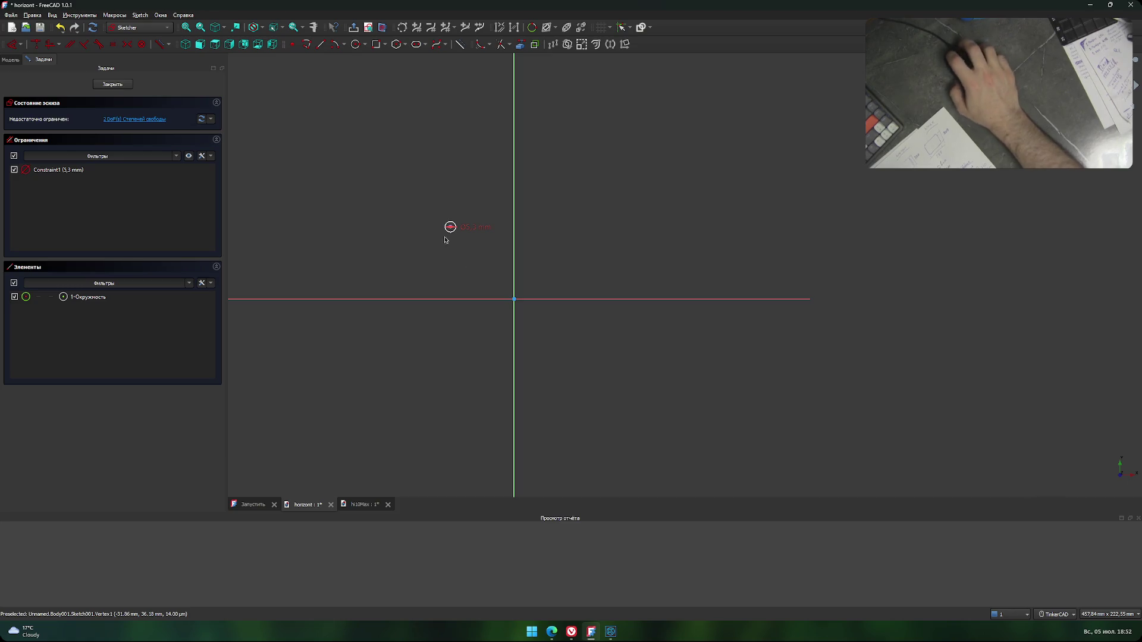
{"action": "scroll", "coordinate": [457, 244], "scroll_direction": "up", "scroll_amount": 1}
{"action": "scroll", "coordinate": [468, 262], "scroll_direction": "up", "scroll_amount": 1}
{"action": "scroll", "coordinate": [476, 293], "scroll_direction": "up", "scroll_amount": 1}
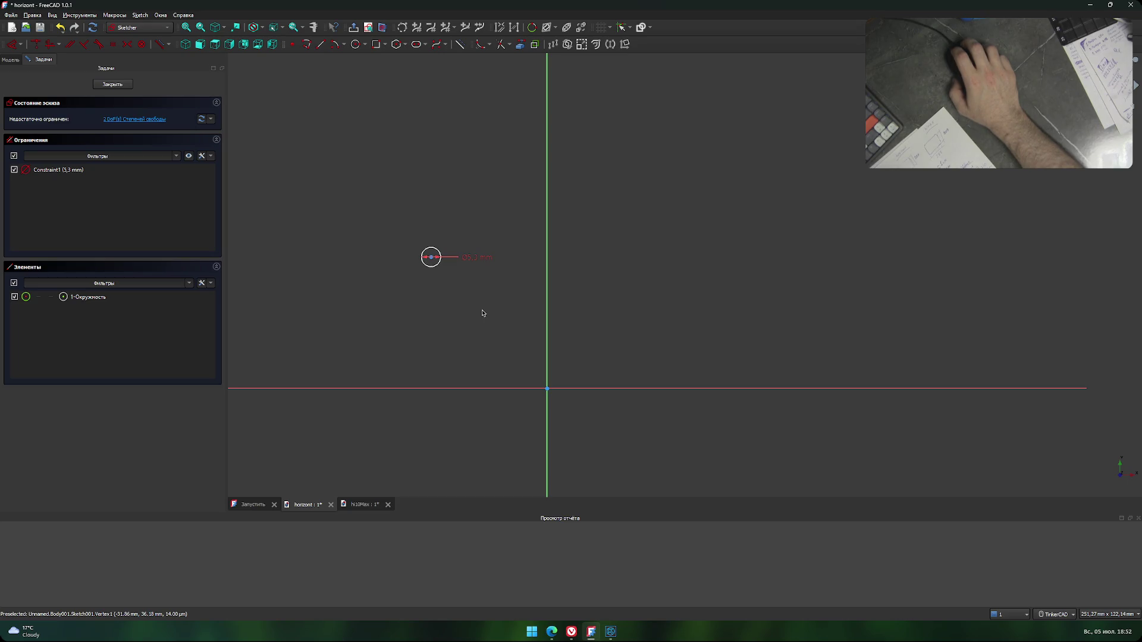
Try an 8 mm horizontal distance on the circle's centre, then undo it.
{"action": "left_click", "coordinate": [432, 259]}
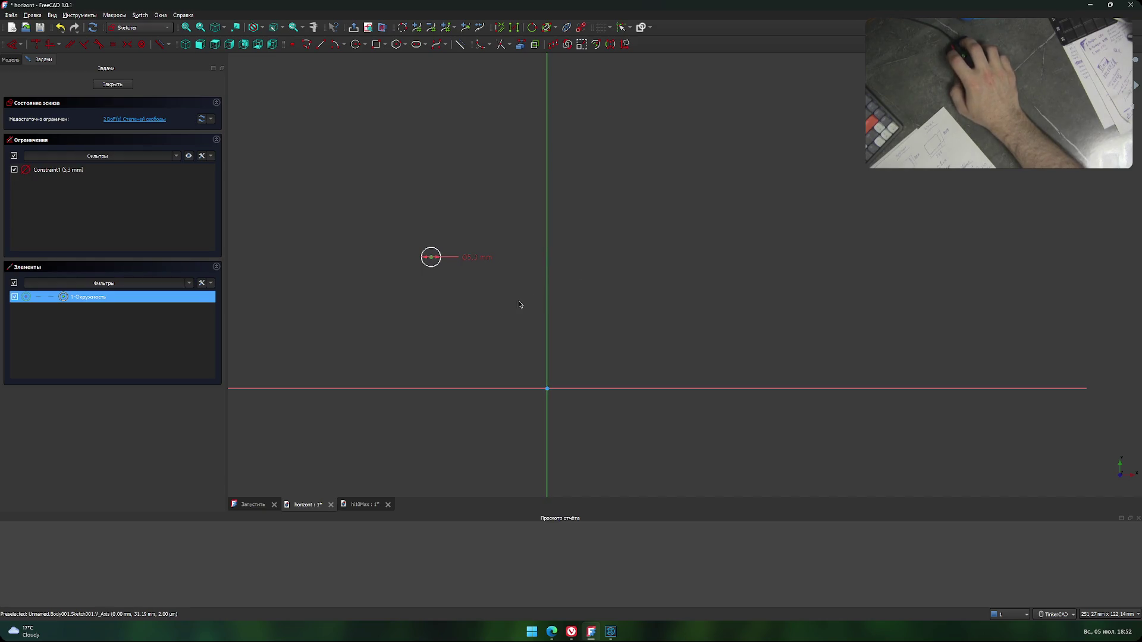
{"action": "type", "text": "l"}
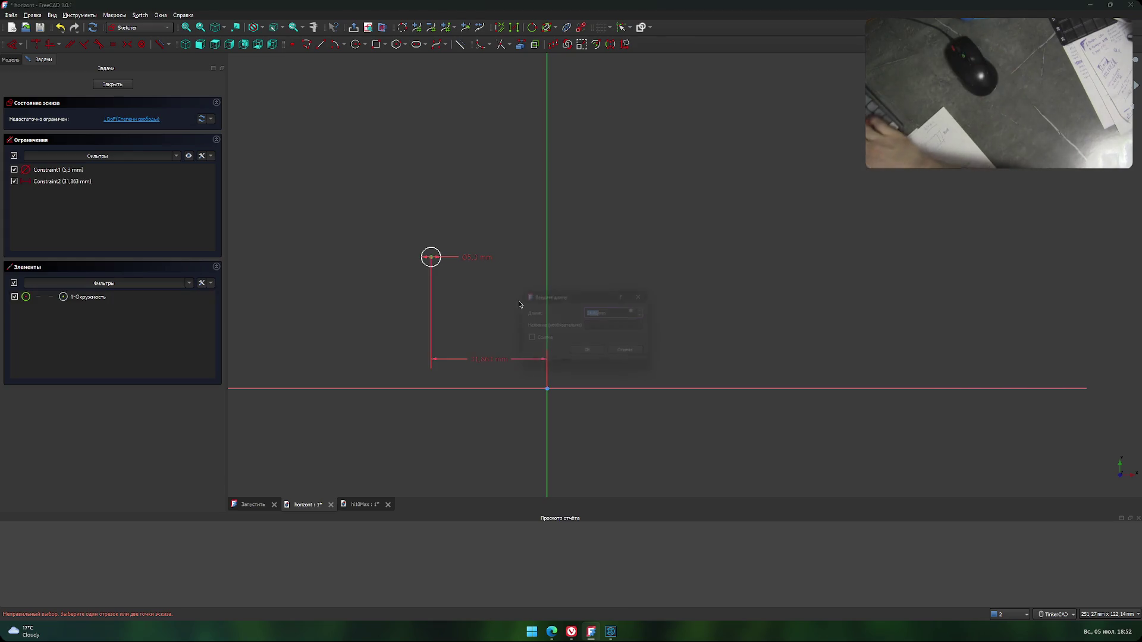
{"action": "type", "text": "8"}
{"action": "key", "text": "Return"}
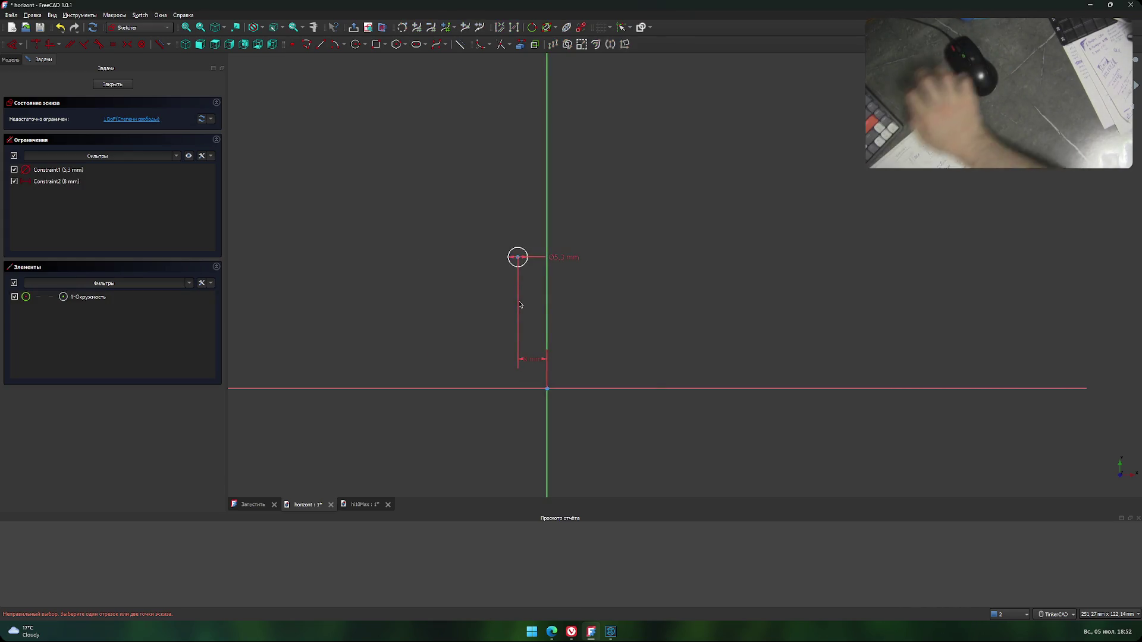
{"action": "middle_click_drag", "start_coordinate": [490, 320], "coordinate": [441, 326]}
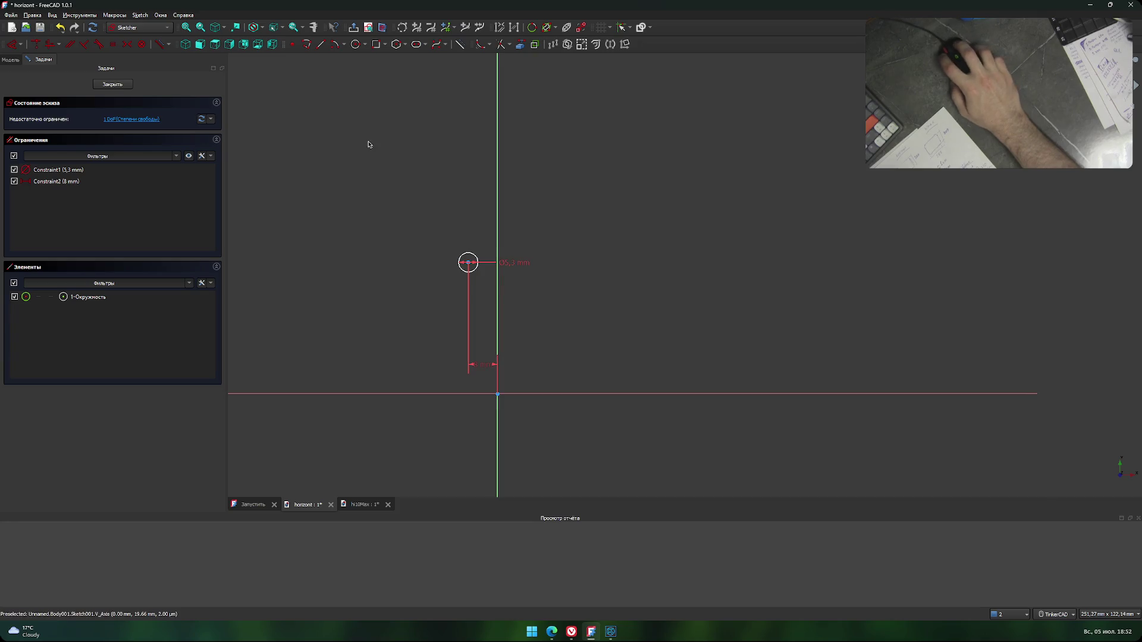
{"action": "key", "text": "ctrl+z"}
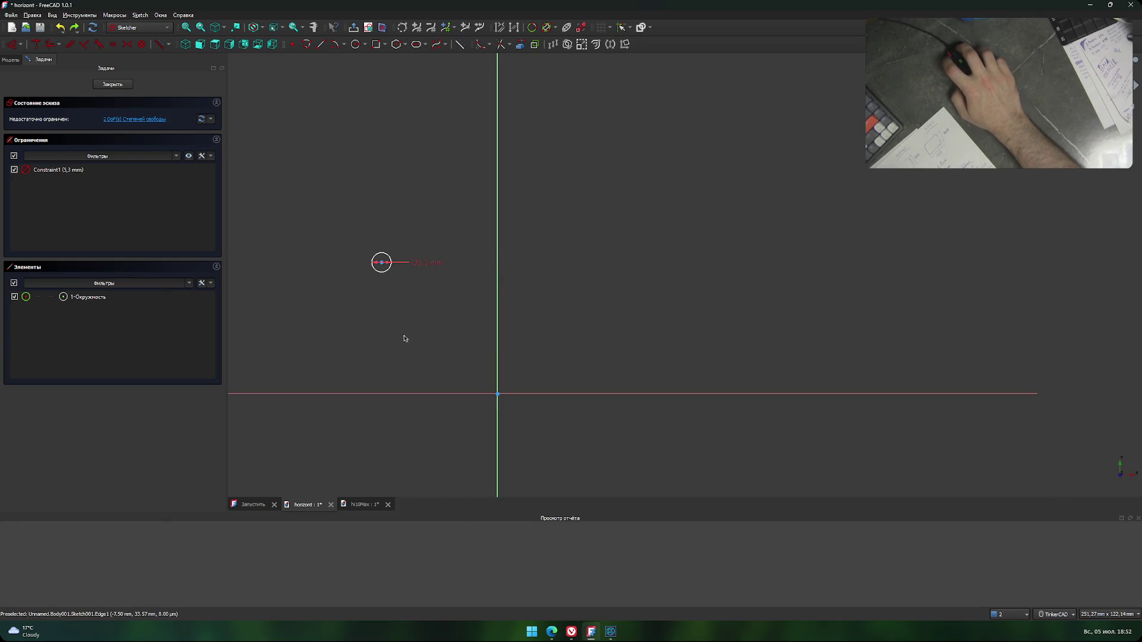
Copy the circle and paste several duplicates of it.
{"action": "left_click", "coordinate": [391, 278]}
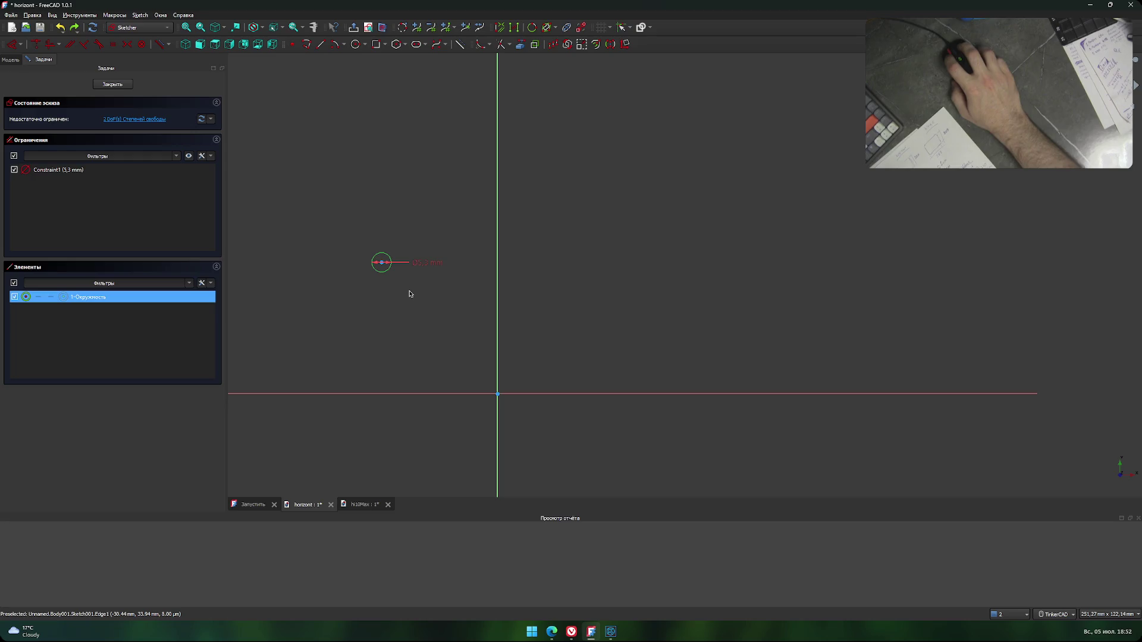
{"action": "key", "text": "ctrl+c"}
{"action": "key", "text": "ctrl+v"}
{"action": "key", "text": "ctrl+v"}
{"action": "key", "text": "ctrl+v"}
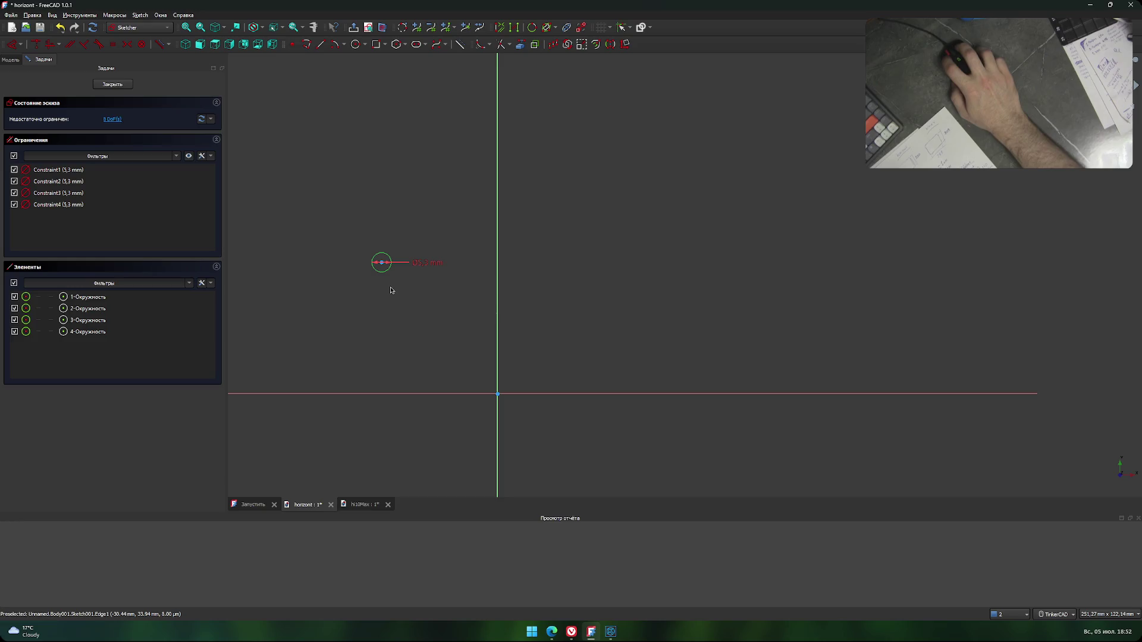
{"action": "key", "text": "ctrl+v"}
{"action": "key", "text": "ctrl+v"}
{"action": "key", "text": "ctrl+v"}
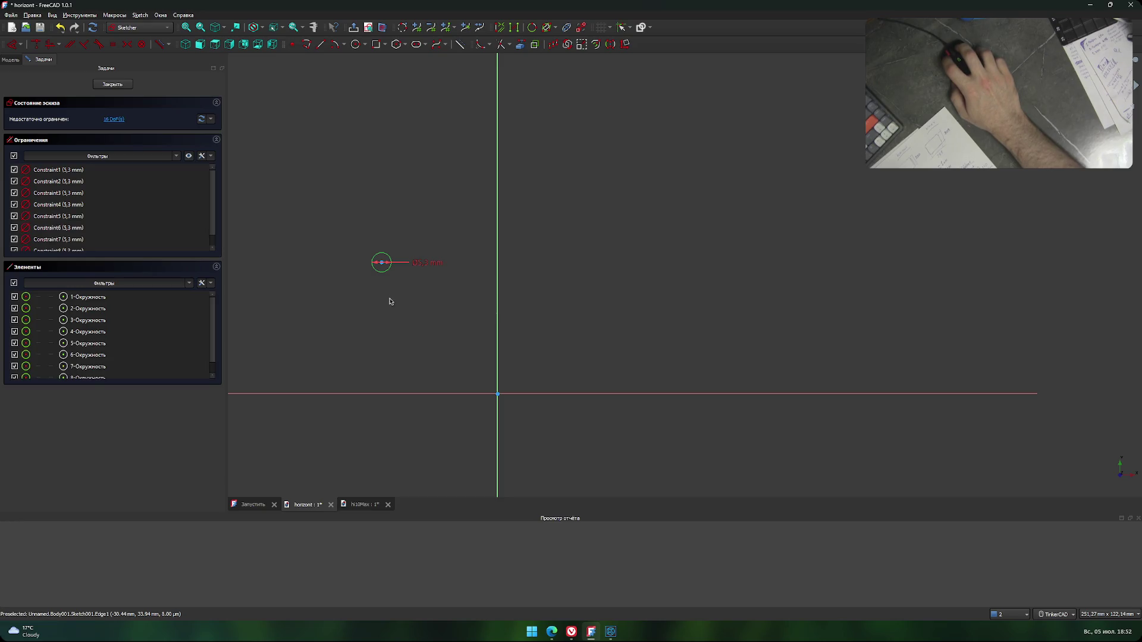
Drag the duplicate circles out to four spots above and four below the horizontal axis.
{"action": "left_click_drag", "start_coordinate": [429, 271], "coordinate": [605, 274]}
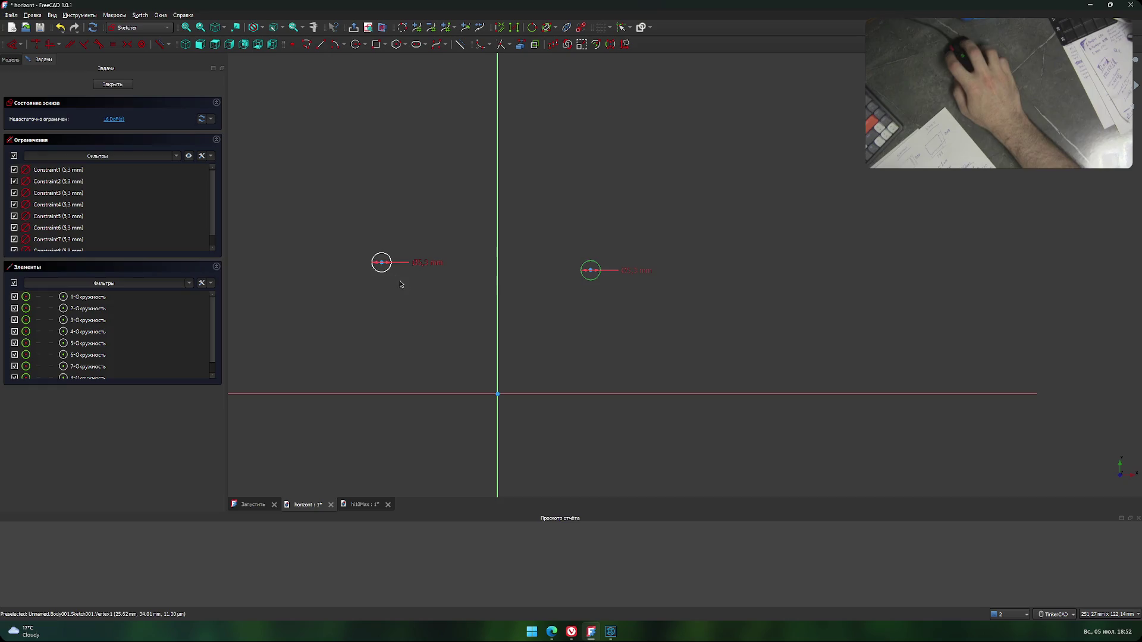
{"action": "left_click_drag", "start_coordinate": [384, 265], "coordinate": [641, 272]}
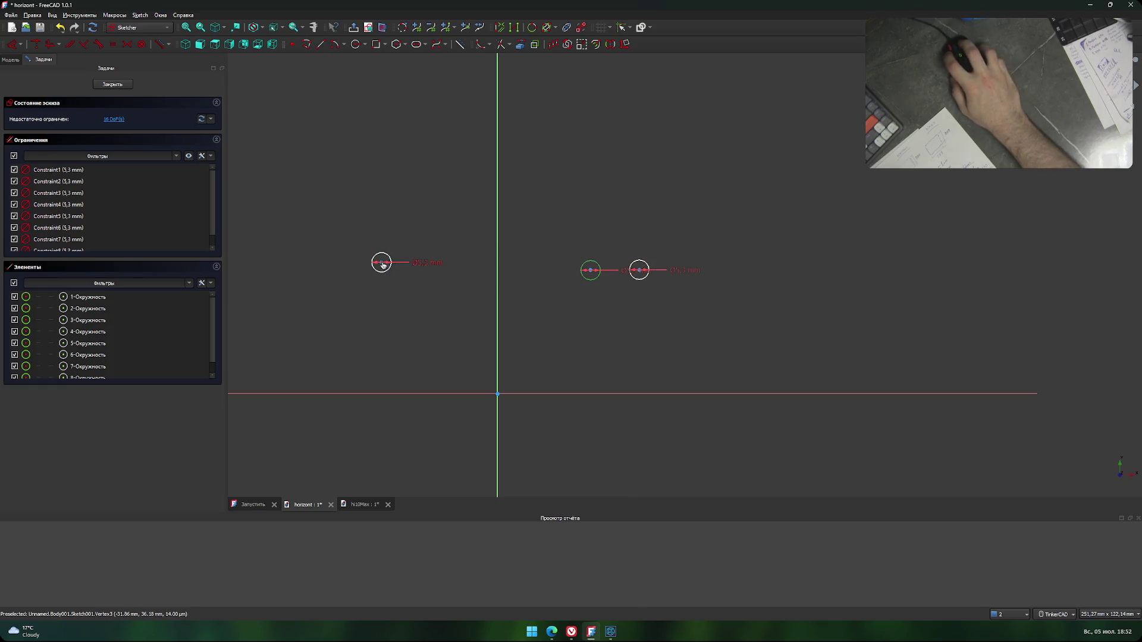
{"action": "left_click_drag", "start_coordinate": [383, 264], "coordinate": [613, 446]}
{"action": "left_click_drag", "start_coordinate": [381, 264], "coordinate": [590, 407]}
{"action": "mouse_move", "coordinate": [381, 262]}
{"action": "left_mouse_down"}
{"action": "mouse_move", "coordinate": [700, 456]}
{"action": "mouse_move", "coordinate": [662, 449]}
{"action": "left_mouse_up"}
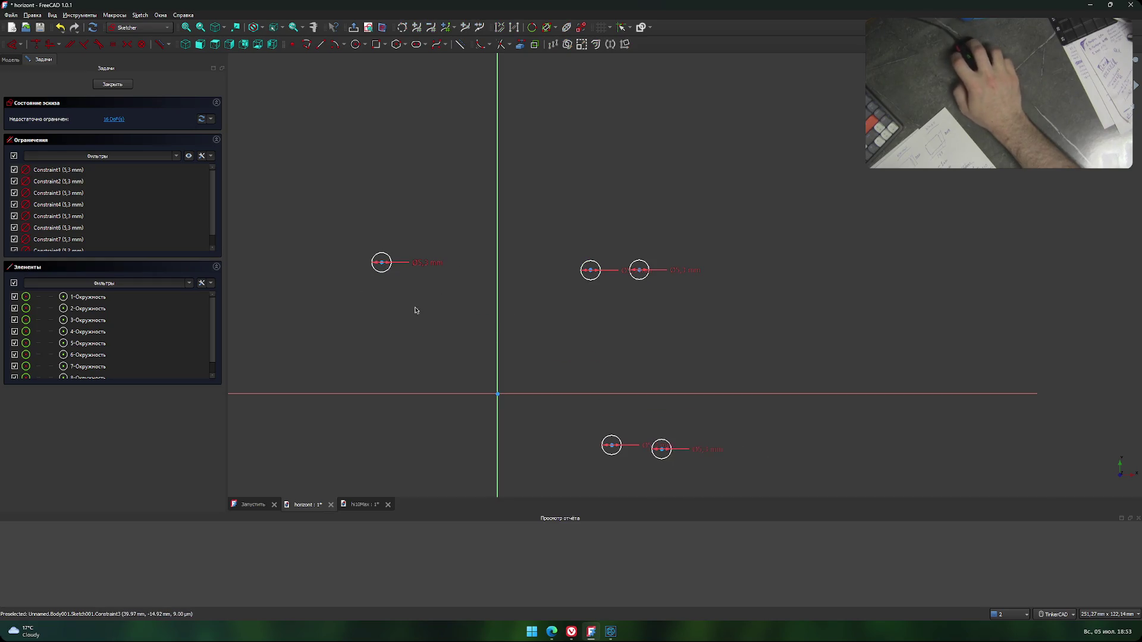
{"action": "mouse_move", "coordinate": [383, 264]}
{"action": "left_mouse_down"}
{"action": "mouse_move", "coordinate": [374, 418]}
{"action": "mouse_move", "coordinate": [360, 456]}
{"action": "left_mouse_up"}
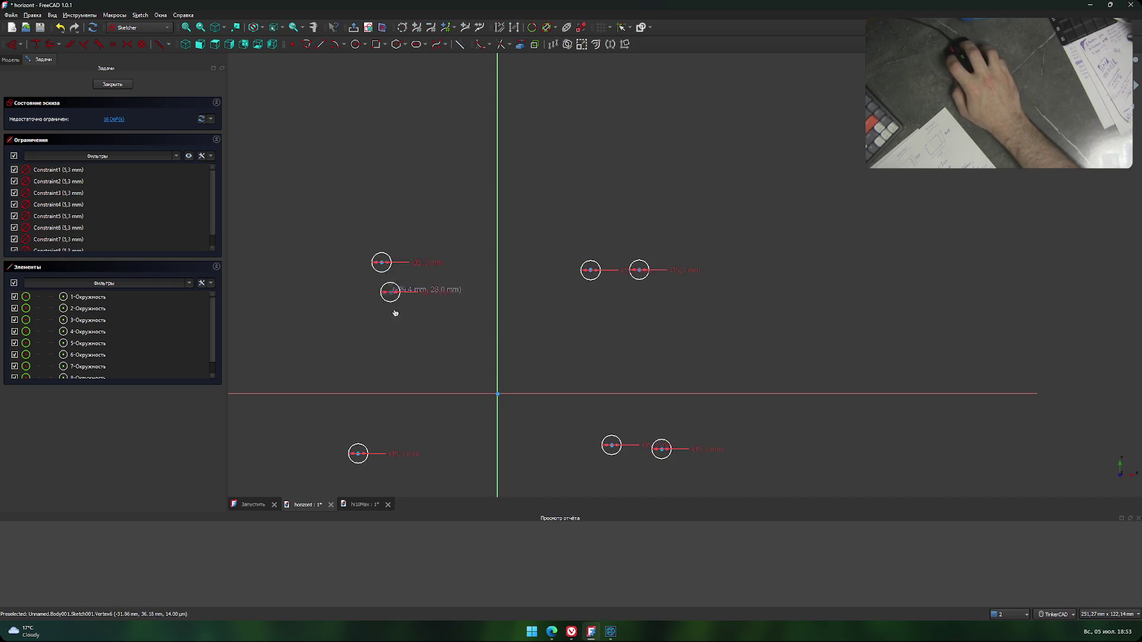
{"action": "left_click_drag", "start_coordinate": [395, 312], "coordinate": [408, 460]}
{"action": "mouse_move", "coordinate": [382, 262]}
{"action": "left_mouse_down"}
{"action": "mouse_move", "coordinate": [324, 269]}
{"action": "mouse_move", "coordinate": [393, 269]}
{"action": "left_mouse_up"}
{"action": "left_click", "coordinate": [392, 269]}
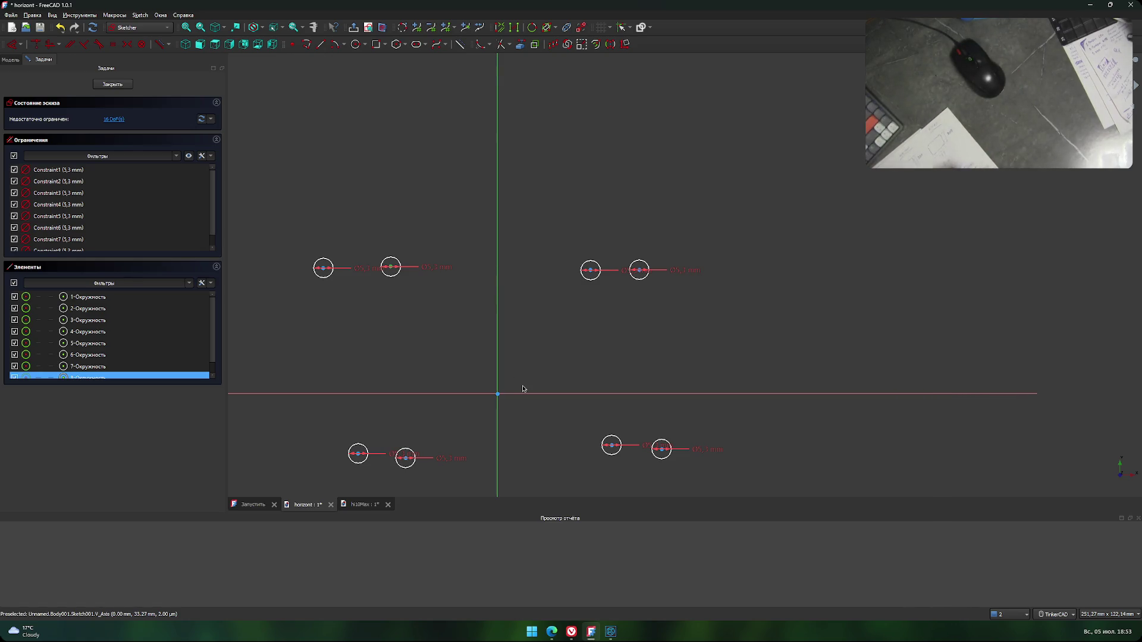
Constrain the upper and lower left circles 8 mm horizontally from the vertical axis.
{"action": "key", "text": "l"}
{"action": "key", "text": "Escape"}
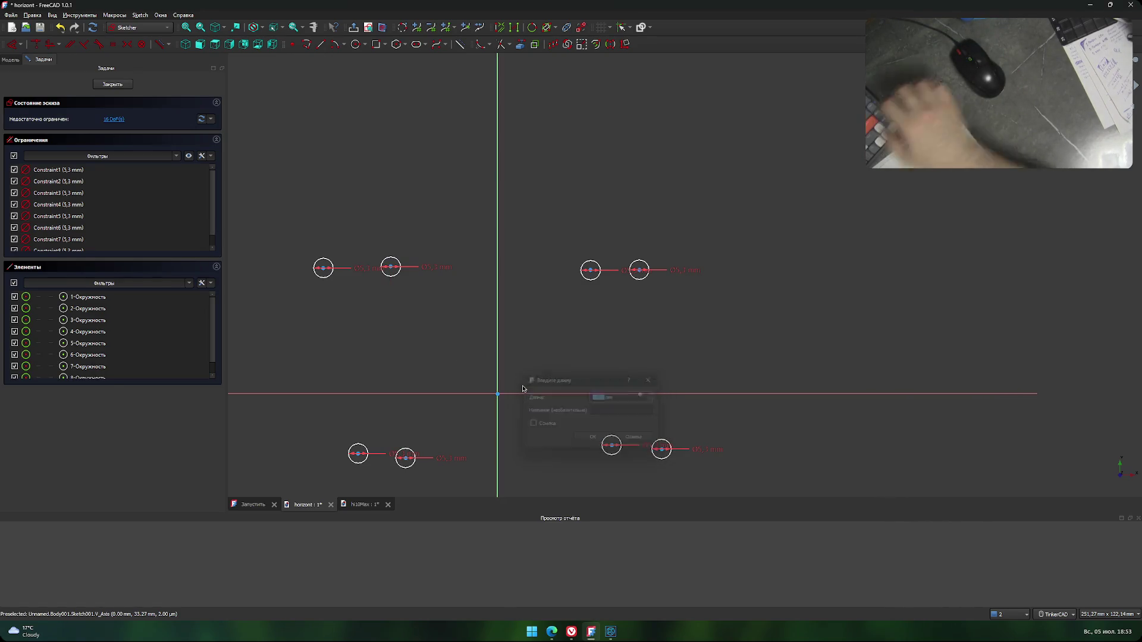
{"action": "left_click", "coordinate": [393, 269]}
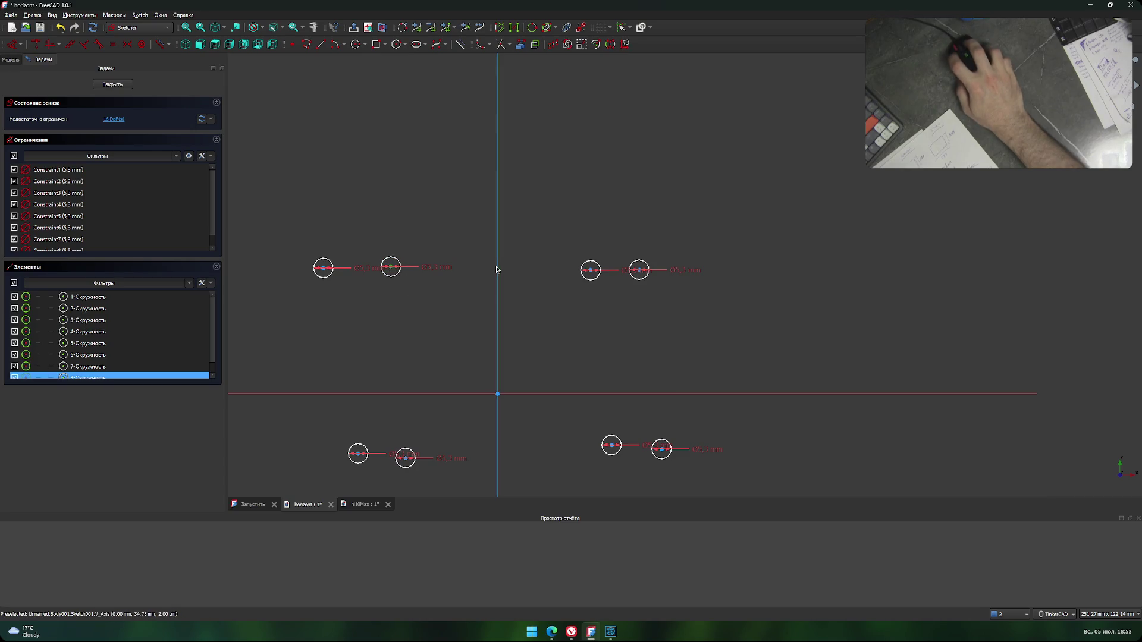
{"action": "left_click", "coordinate": [494, 315]}
{"action": "type", "text": "l8"}
{"action": "key", "text": "Return"}
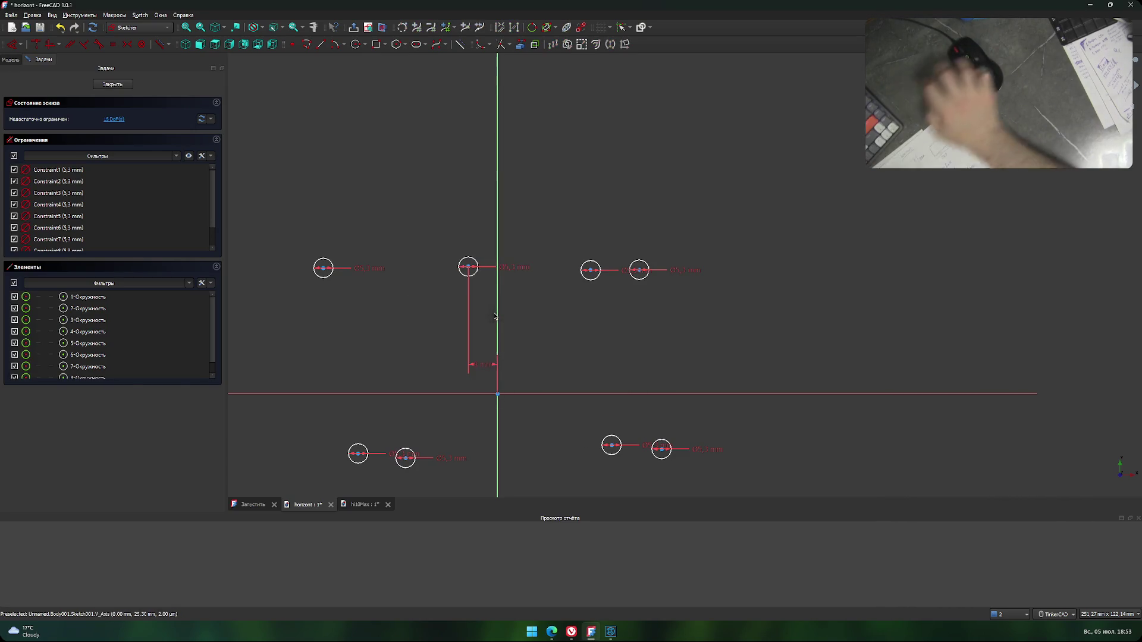
{"action": "left_click", "coordinate": [407, 461]}
{"action": "left_click", "coordinate": [497, 442]}
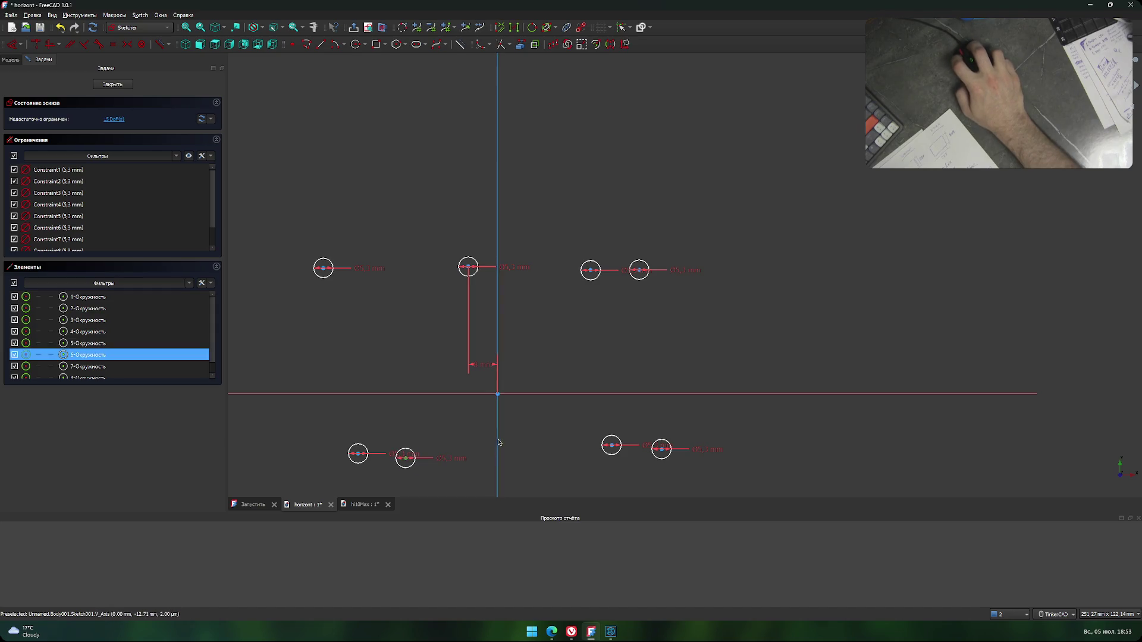
{"action": "type", "text": "l8"}
{"action": "key", "text": "Return"}
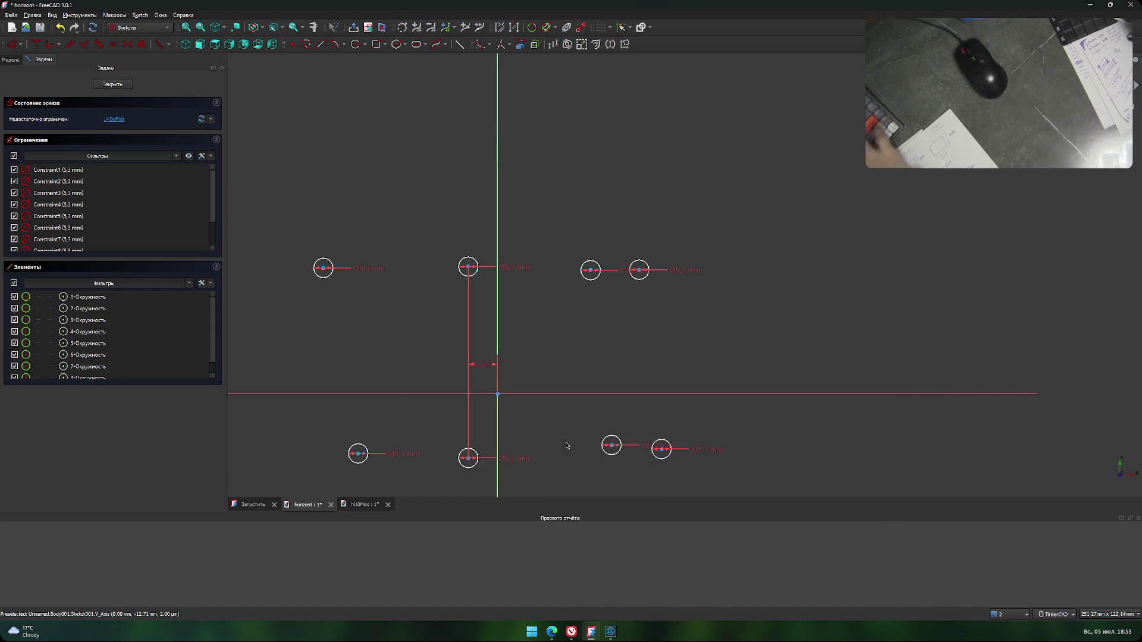
Constrain the upper and lower right circles 8 mm from the vertical axis.
{"action": "left_click", "coordinate": [595, 275]}
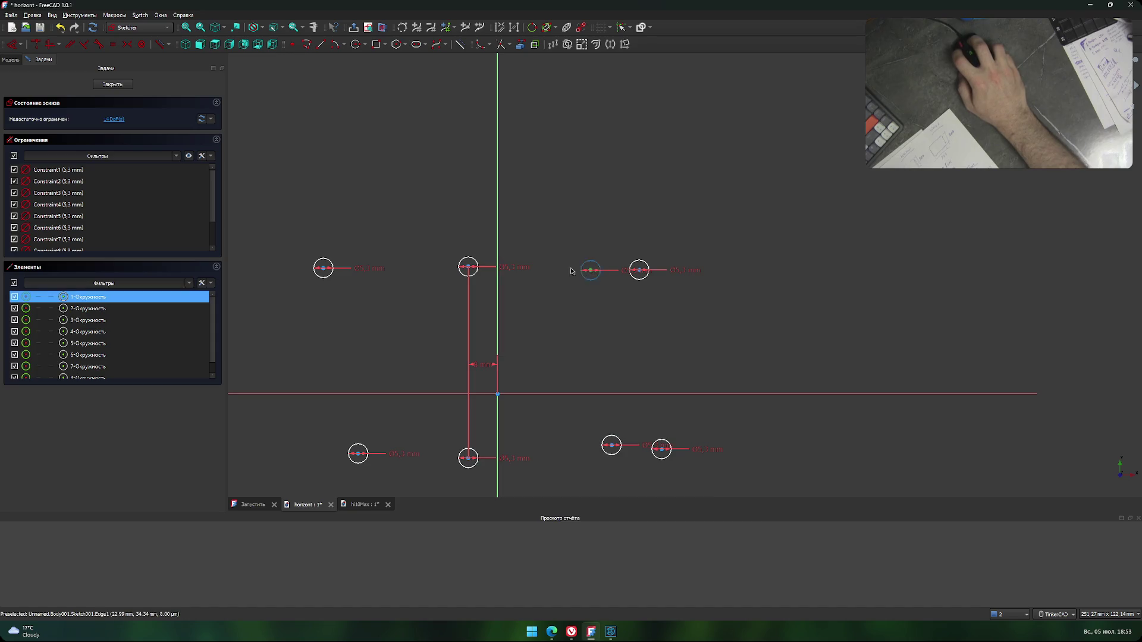
{"action": "left_click", "coordinate": [497, 252]}
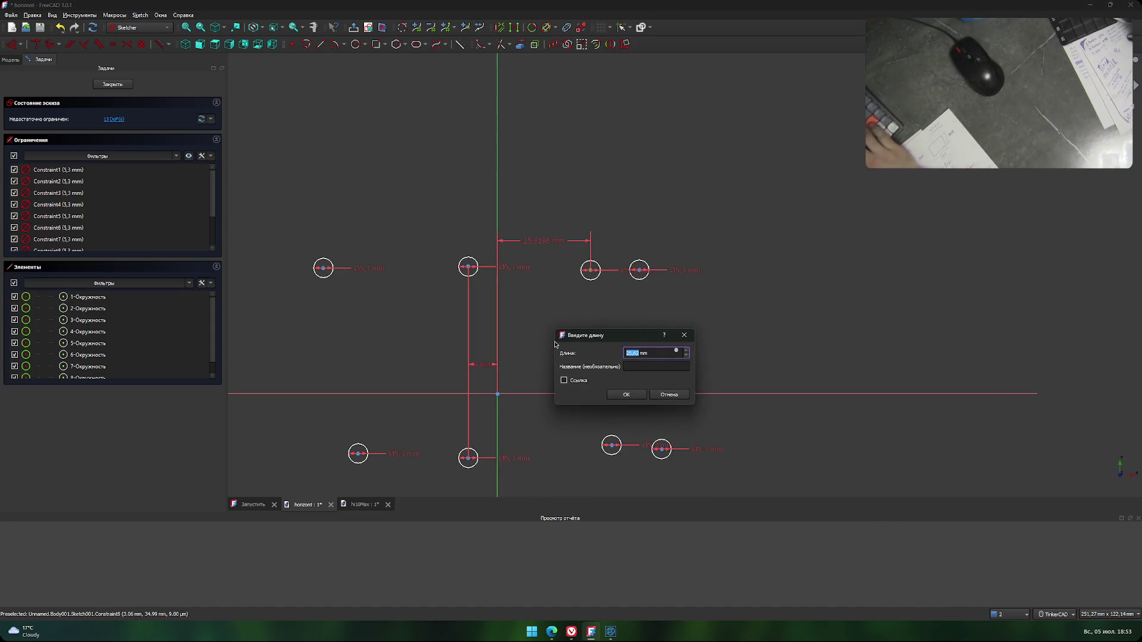
{"action": "type", "text": "8"}
{"action": "key", "text": "Return"}
{"action": "left_click", "coordinate": [611, 445]}
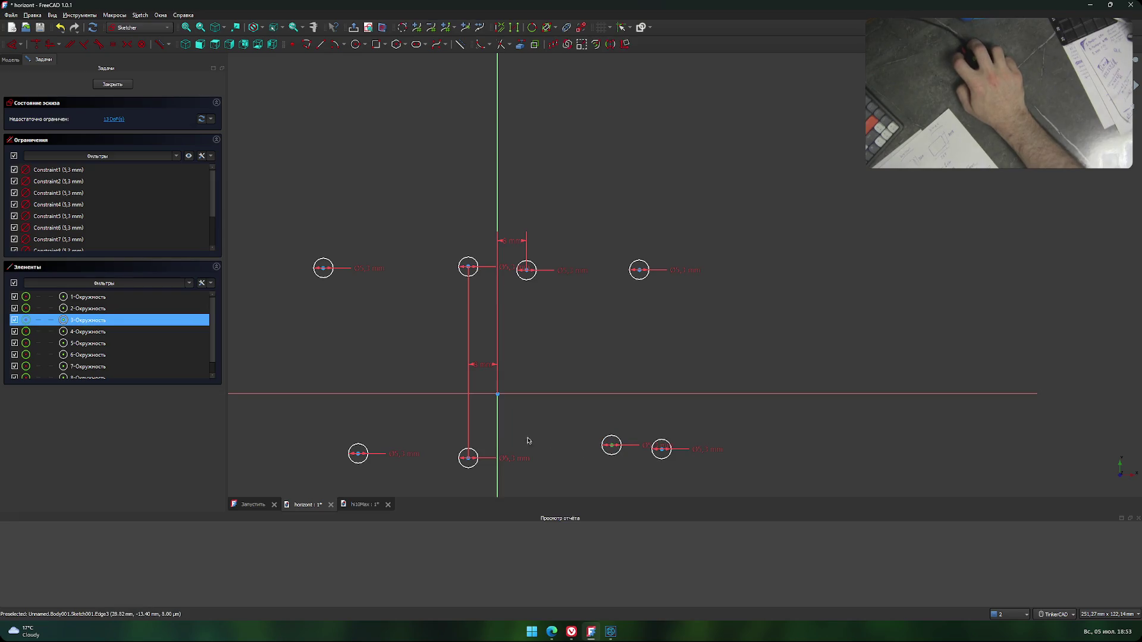
{"action": "left_click", "coordinate": [497, 438]}
{"action": "type", "text": "l"}
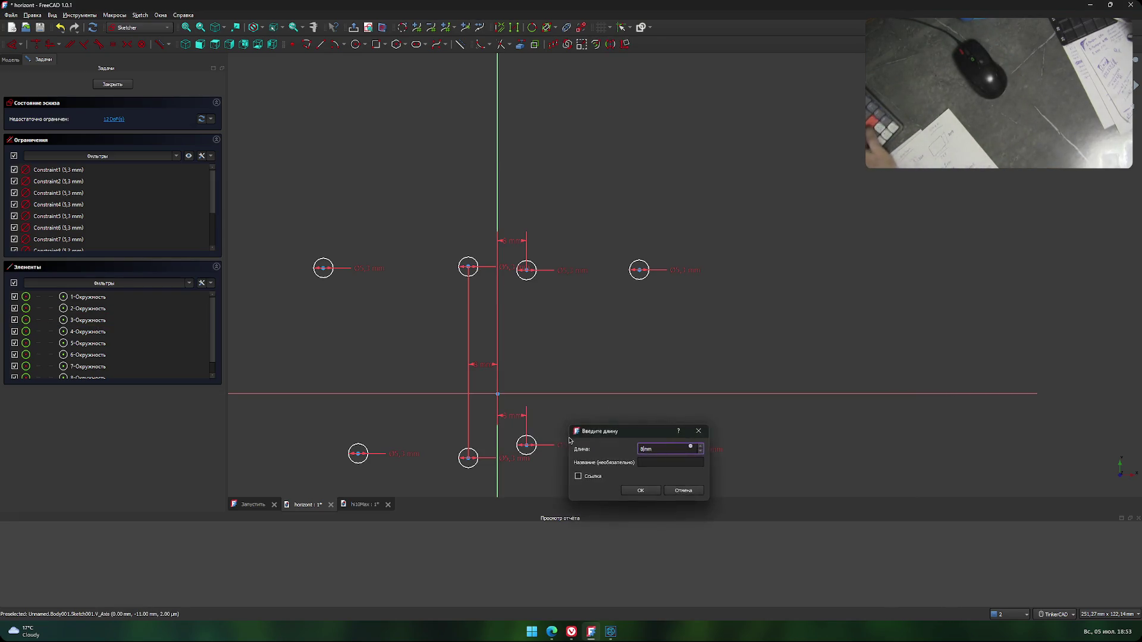
{"action": "type", "text": "8"}
{"action": "key", "text": "Return"}
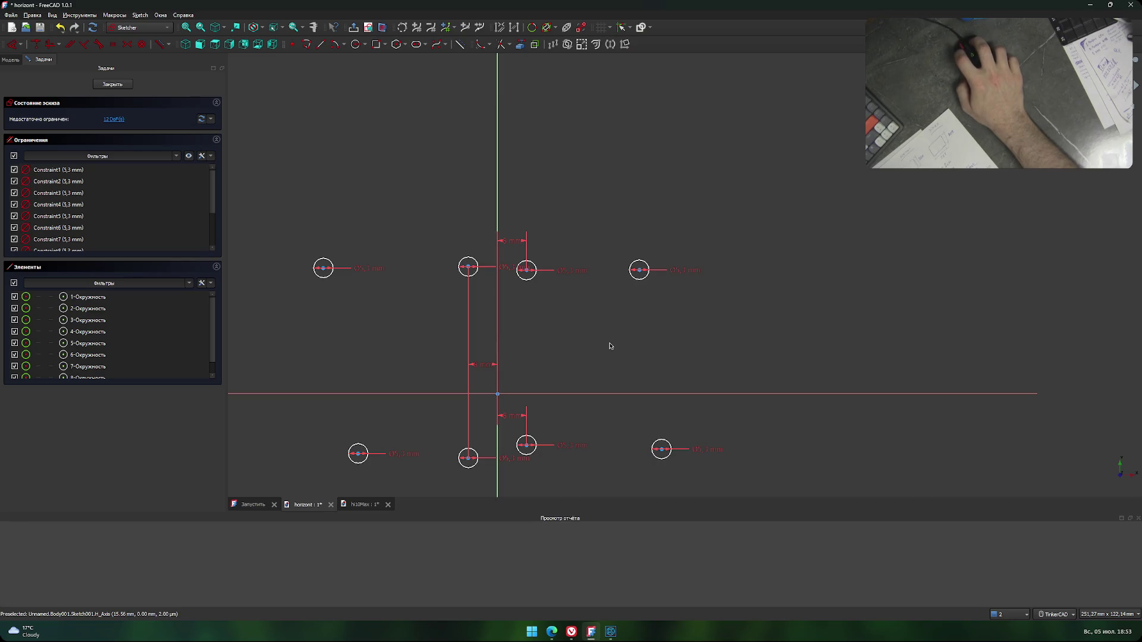
Switch to the KOMPAS-3D drawing and scroll it to read the hole dimensions.
{"action": "key", "text": "alt+Tab"}
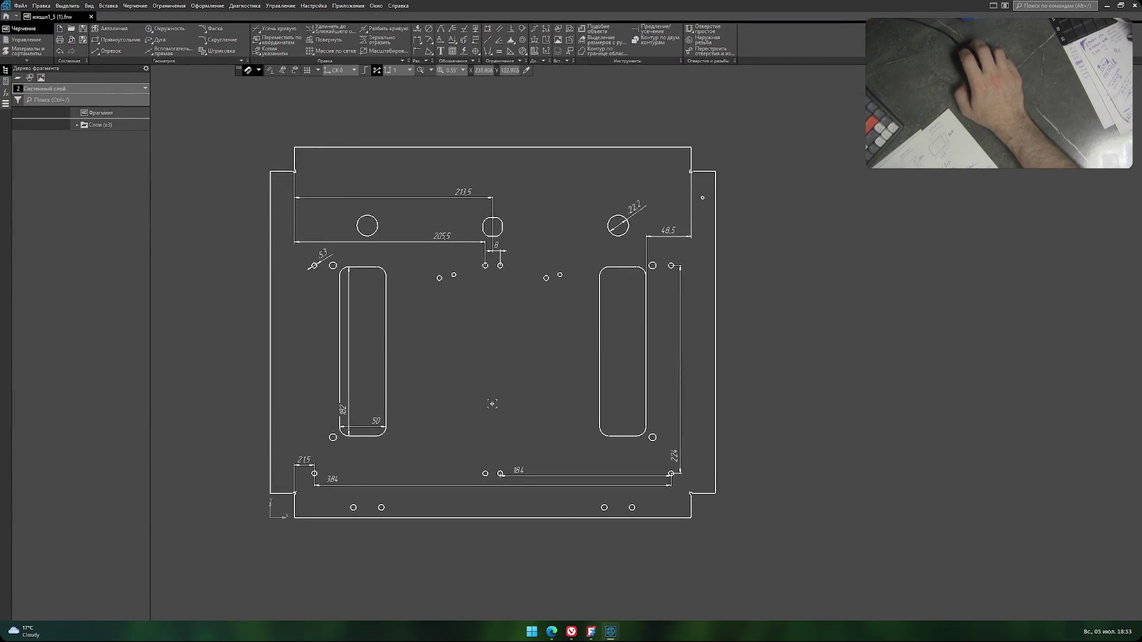
{"action": "scroll", "coordinate": [410, 372], "scroll_direction": "up", "scroll_amount": 2}
{"action": "scroll", "coordinate": [541, 383], "scroll_direction": "up", "scroll_amount": 2}
{"action": "scroll", "coordinate": [527, 402], "scroll_direction": "up", "scroll_amount": 1}
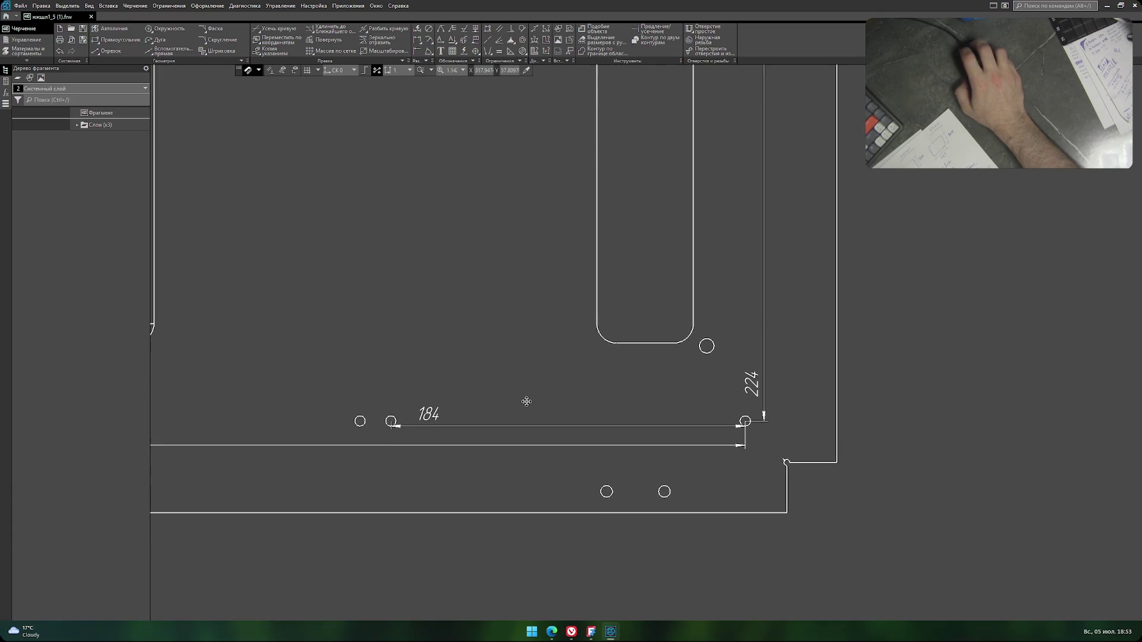
{"action": "scroll", "coordinate": [526, 403], "scroll_direction": "down", "scroll_amount": 4}
Add a 184 mm distance between the upper right circles, then undo a conflicting lower one.
{"action": "key", "text": "alt+Tab"}
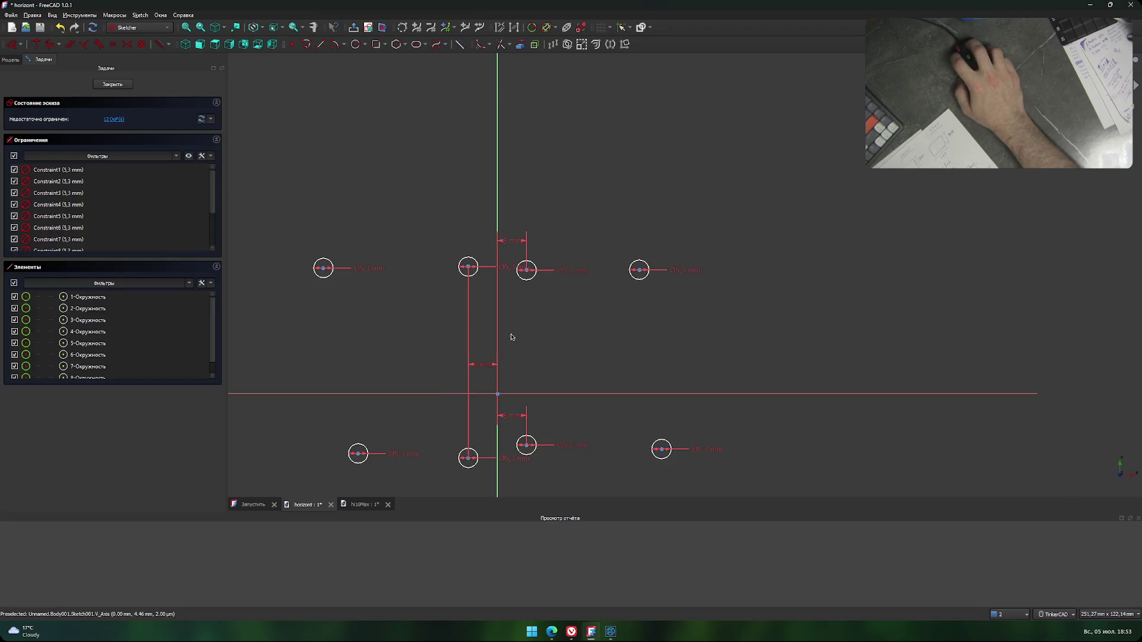
{"action": "left_click", "coordinate": [527, 272]}
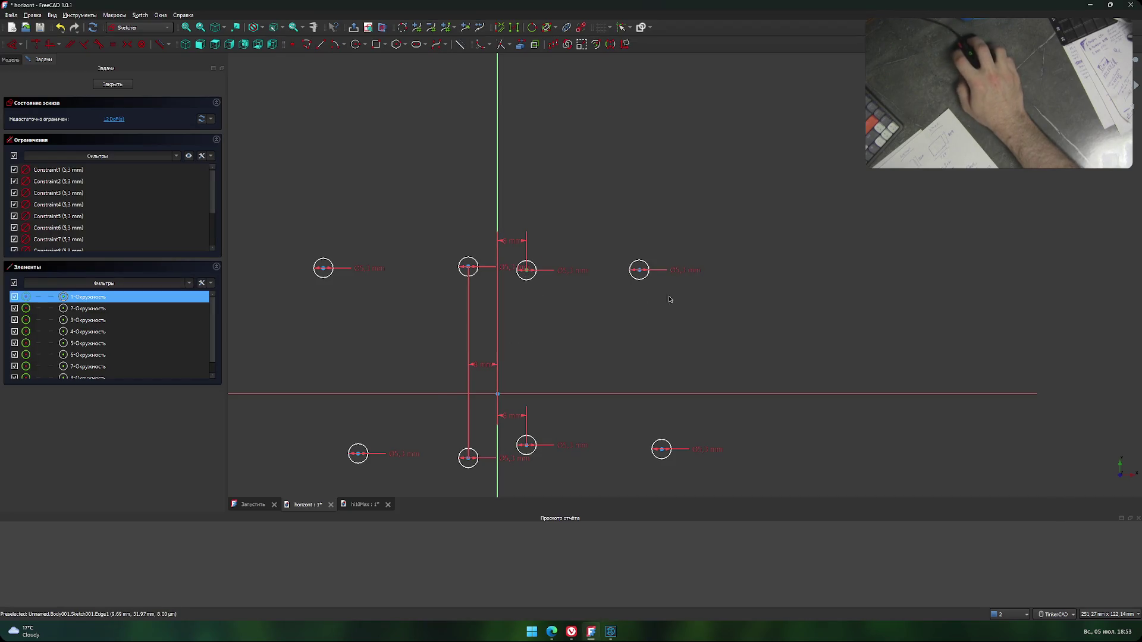
{"action": "left_click", "coordinate": [640, 272]}
{"action": "type", "text": "l18"}
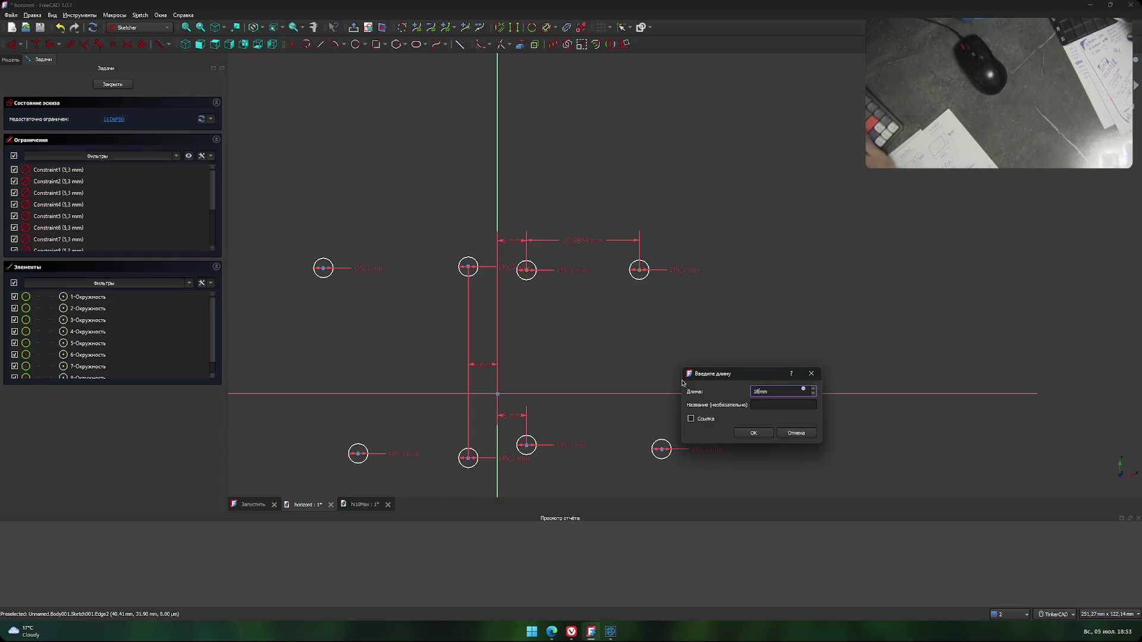
{"action": "type", "text": "4"}
{"action": "key", "text": "Return"}
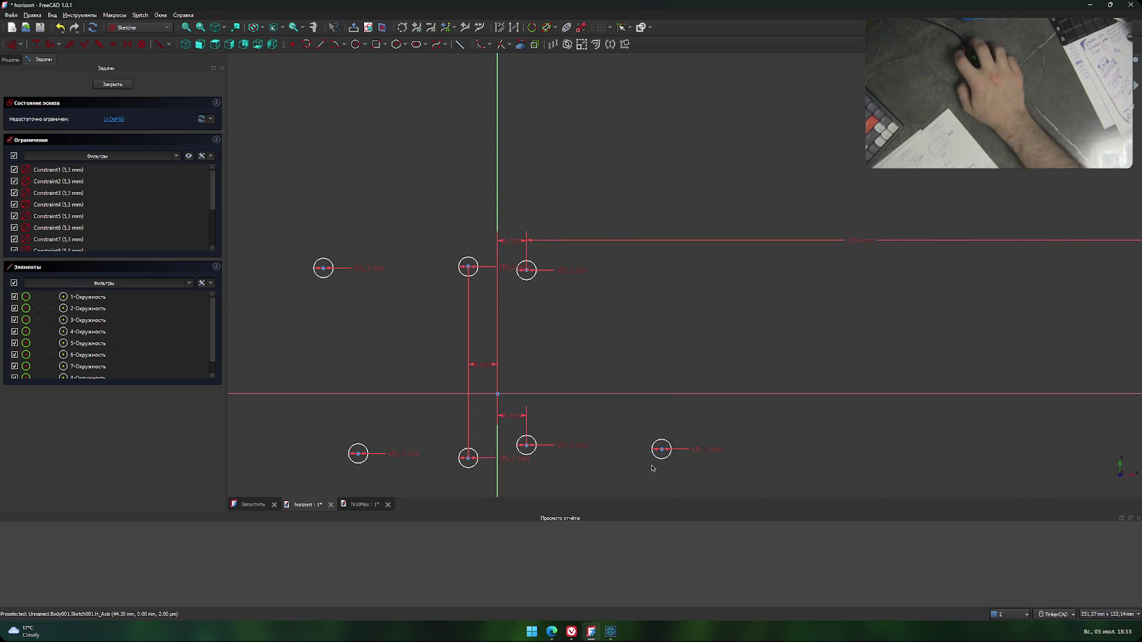
{"action": "left_click", "coordinate": [528, 449]}
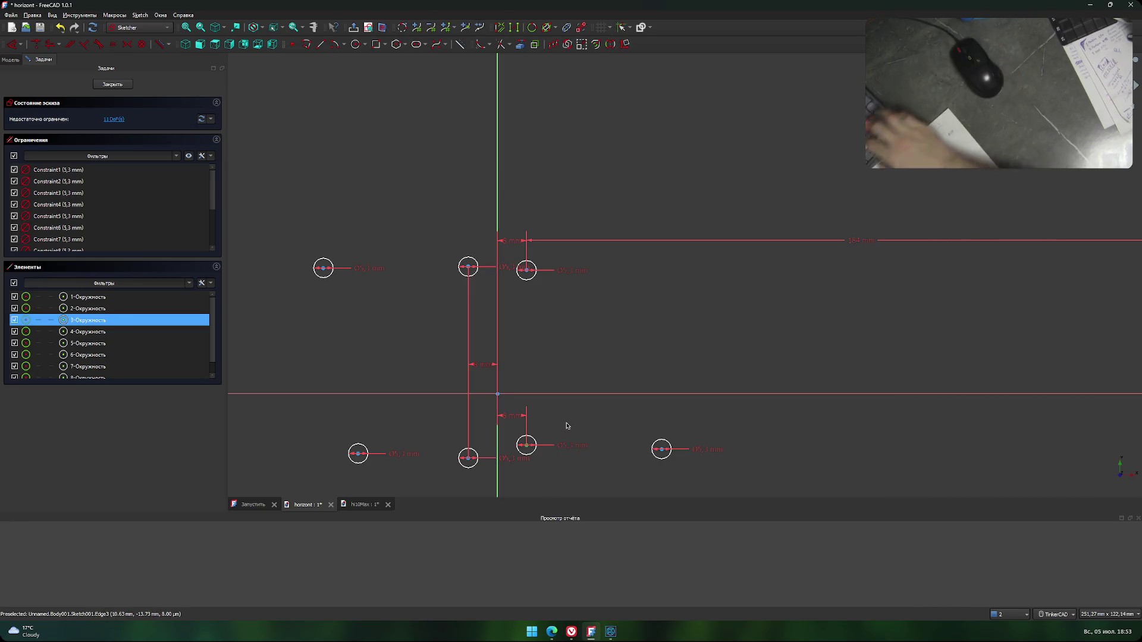
{"action": "key", "text": "l"}
{"action": "key", "text": "Return"}
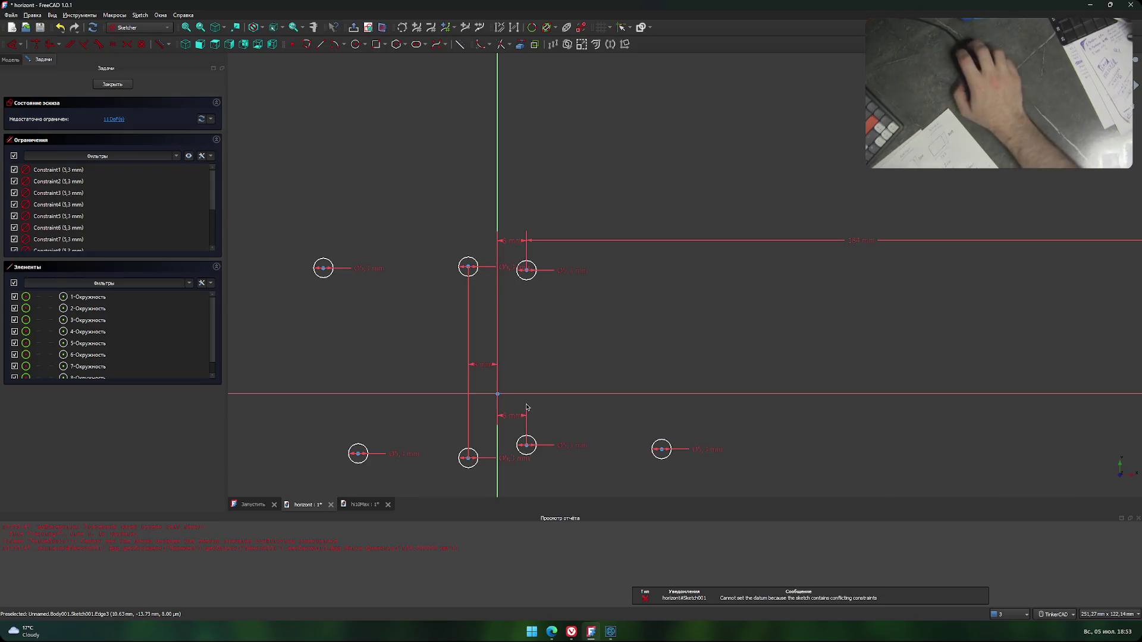
{"action": "mouse_move", "coordinate": [566, 425]}
{"action": "middle_mouse_down"}
{"action": "mouse_move", "coordinate": [581, 337]}
{"action": "mouse_move", "coordinate": [599, 352]}
{"action": "mouse_move", "coordinate": [592, 374]}
{"action": "middle_mouse_up"}
{"action": "key", "text": "ctrl+z"}
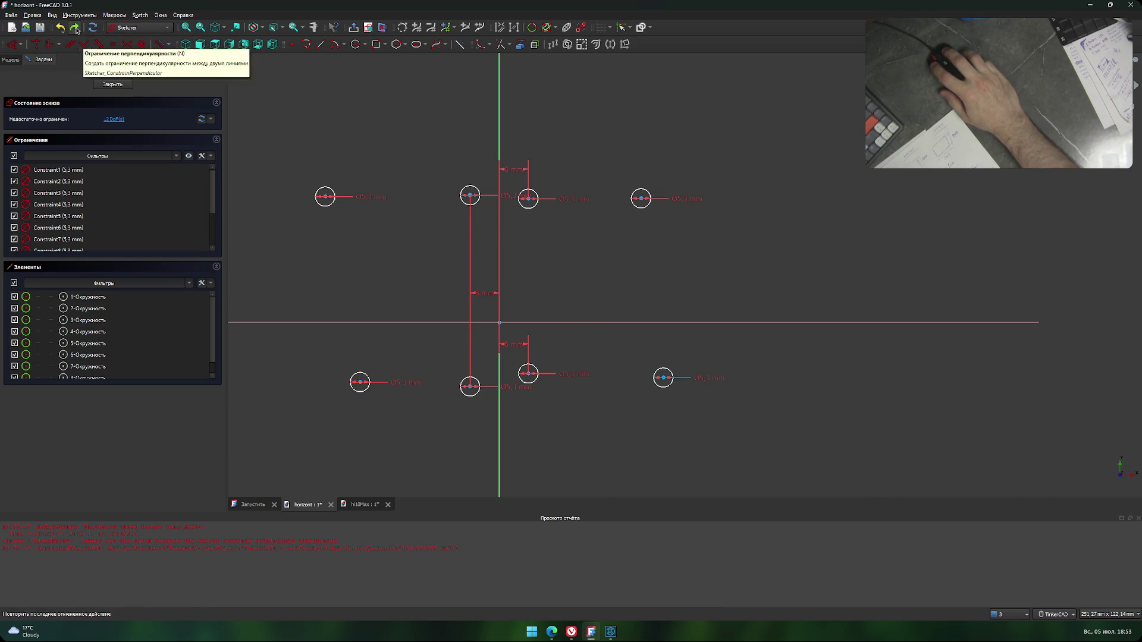
Set 184 mm horizontal distances for both the upper and lower right circle pairs.
{"action": "left_click", "coordinate": [533, 206]}
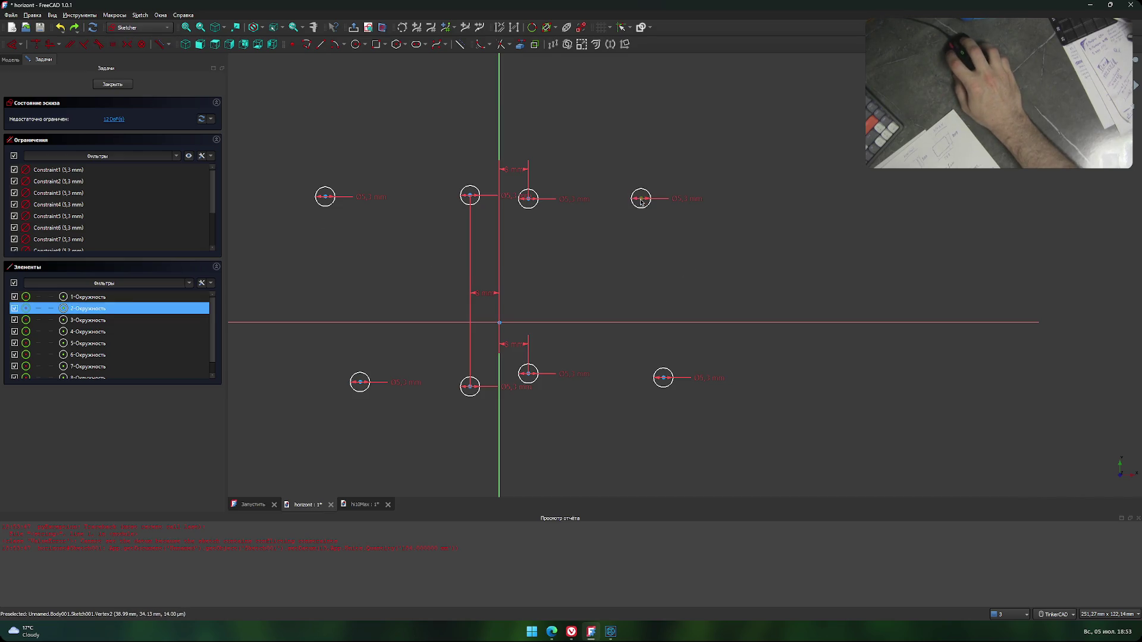
{"action": "left_click", "coordinate": [529, 202]}
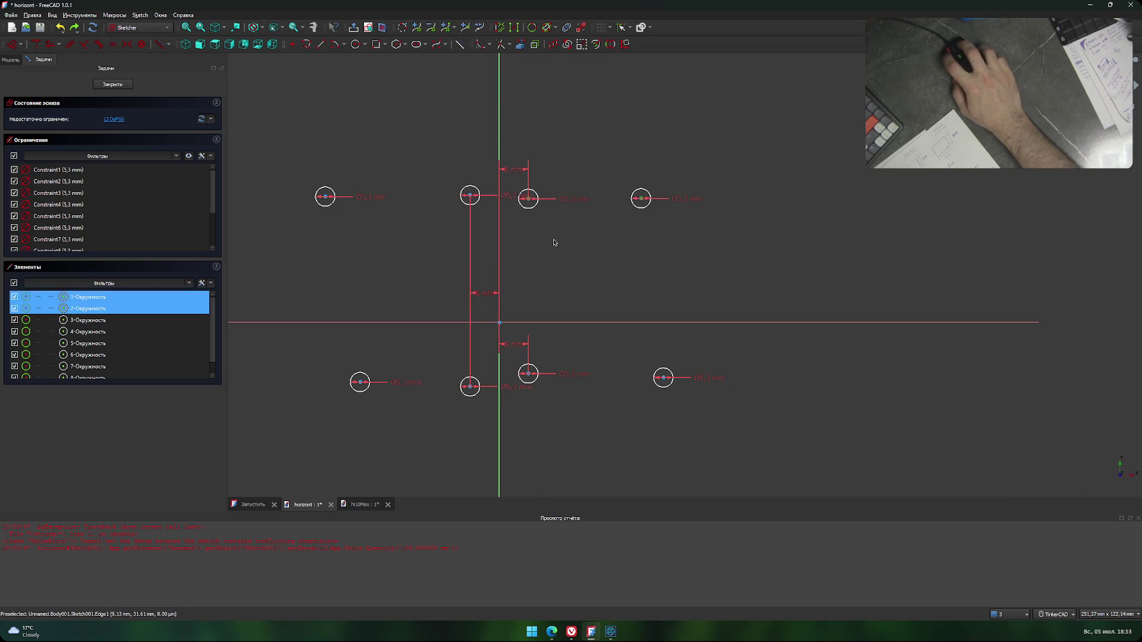
{"action": "type", "text": "l184"}
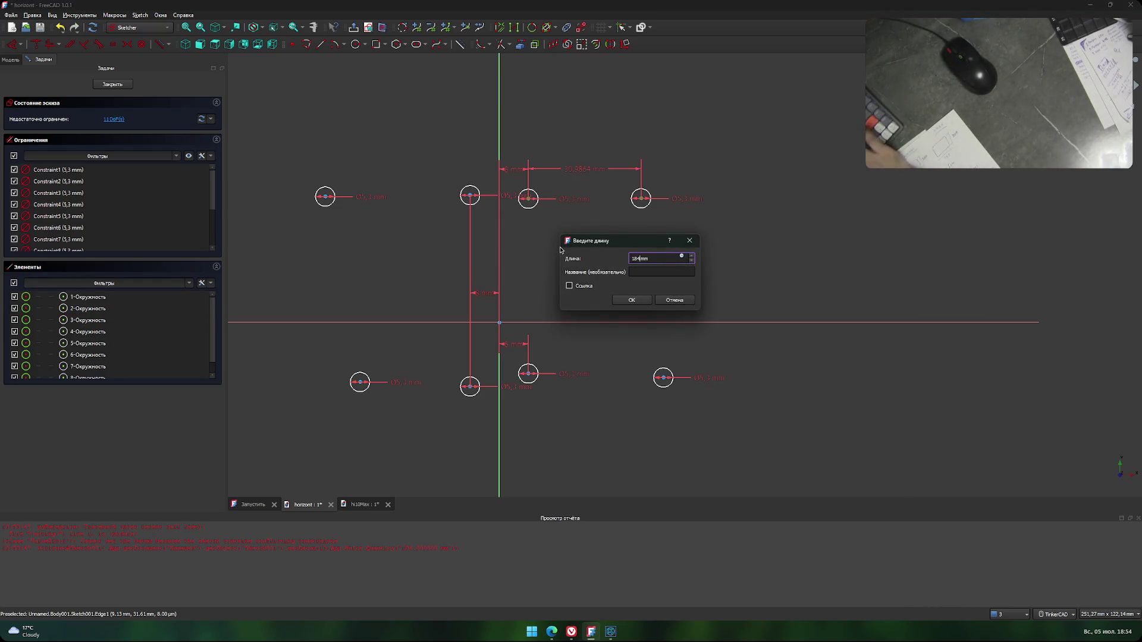
{"action": "left_click", "coordinate": [631, 300]}
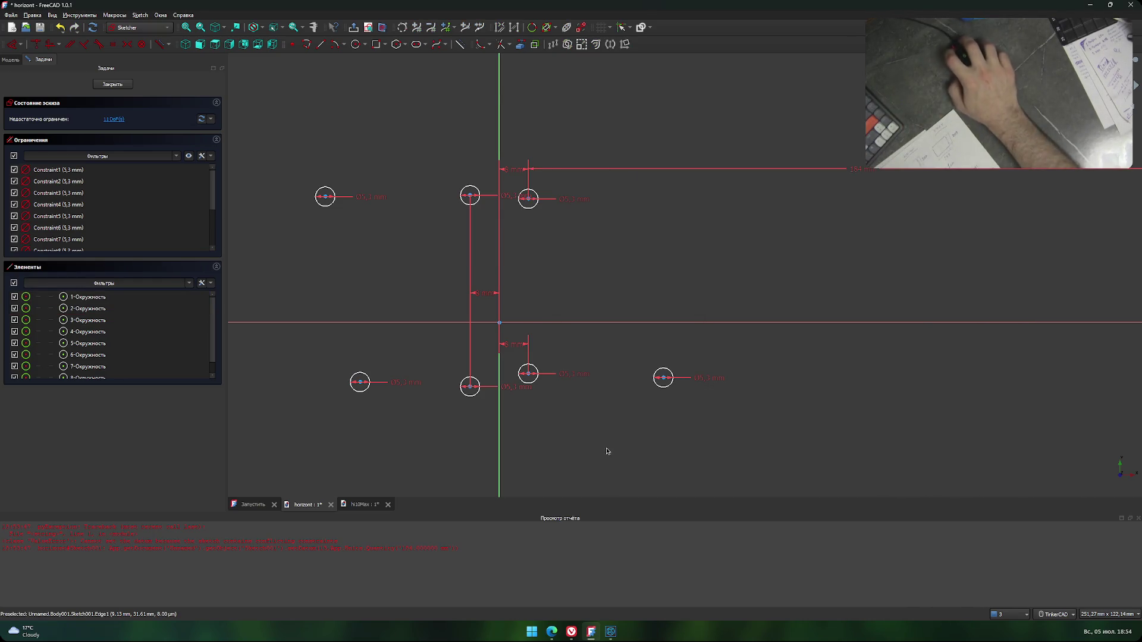
{"action": "left_click", "coordinate": [663, 381]}
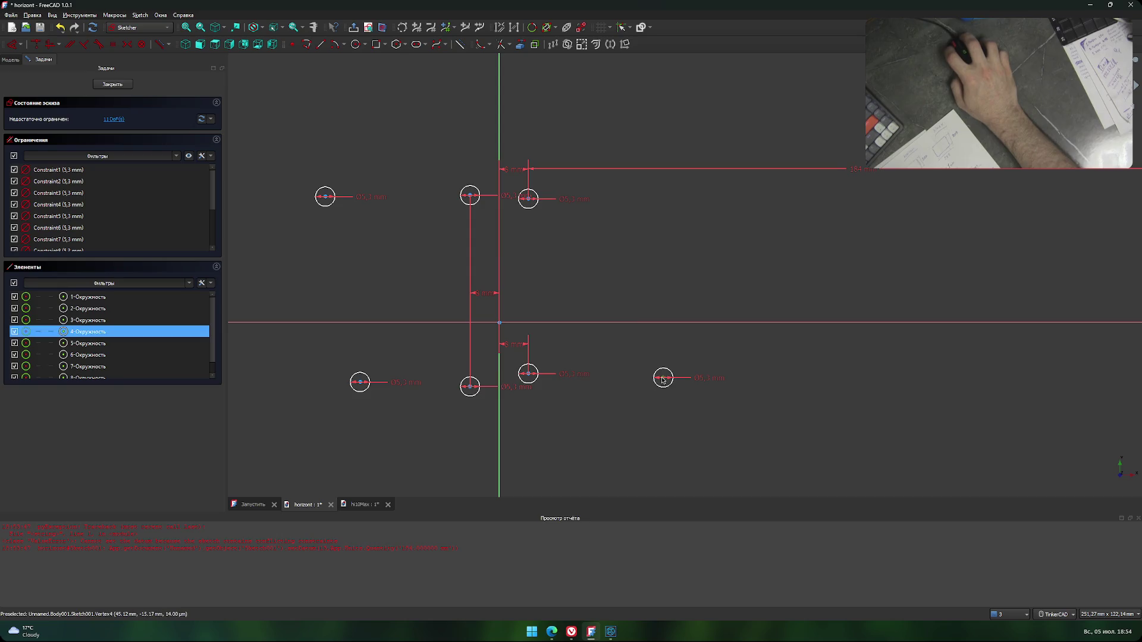
{"action": "left_click", "coordinate": [532, 381]}
{"action": "type", "text": "l"}
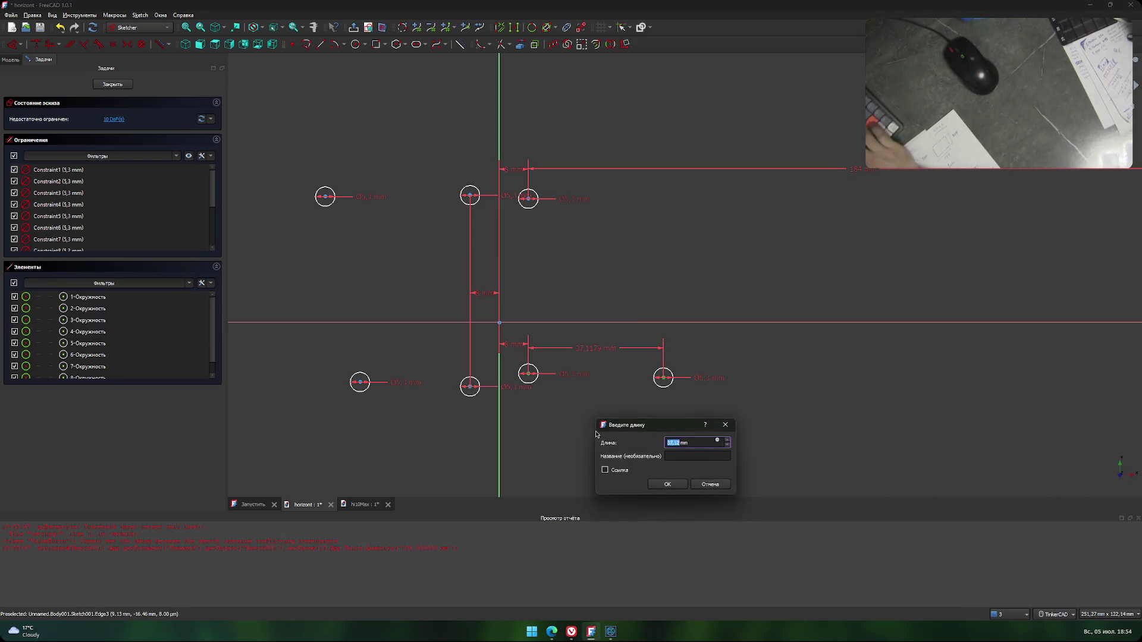
{"action": "type", "text": "184"}
{"action": "left_click", "coordinate": [667, 484]}
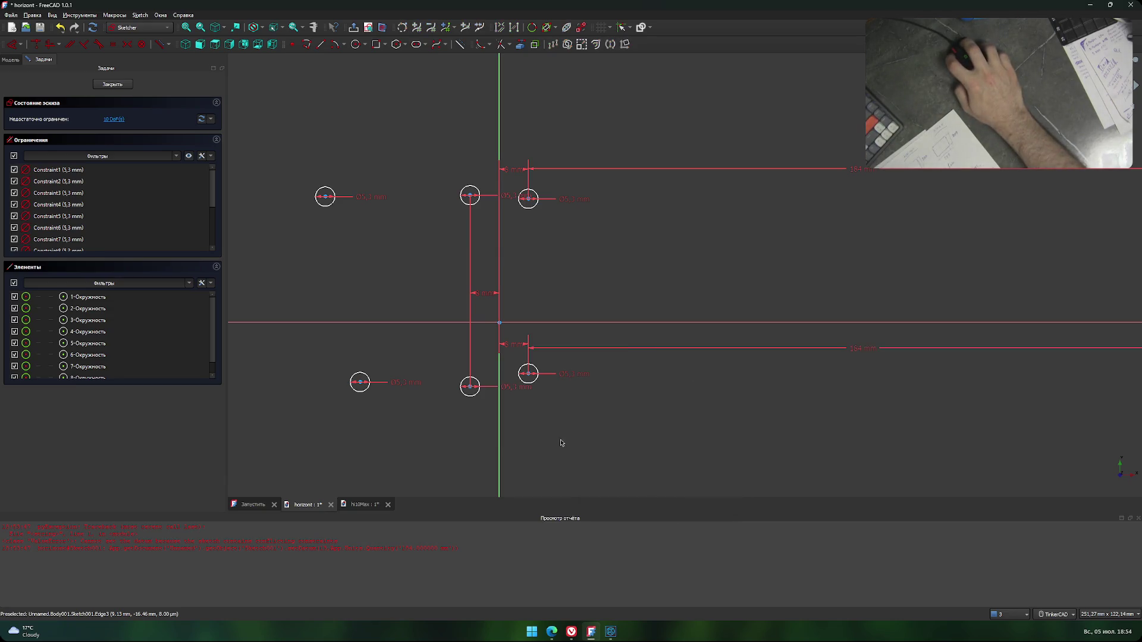
Add a horizontal distance for the lower-left hole and begin one for the upper-left hole.
{"action": "left_click", "coordinate": [469, 390]}
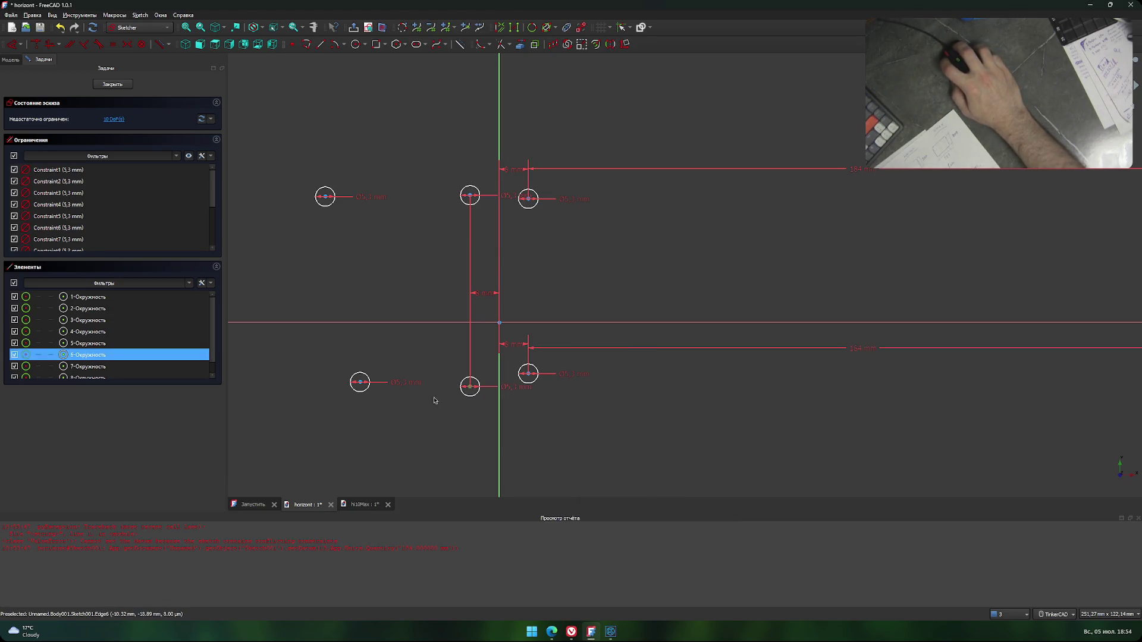
{"action": "left_click", "coordinate": [360, 383]}
{"action": "type", "text": "l18"}
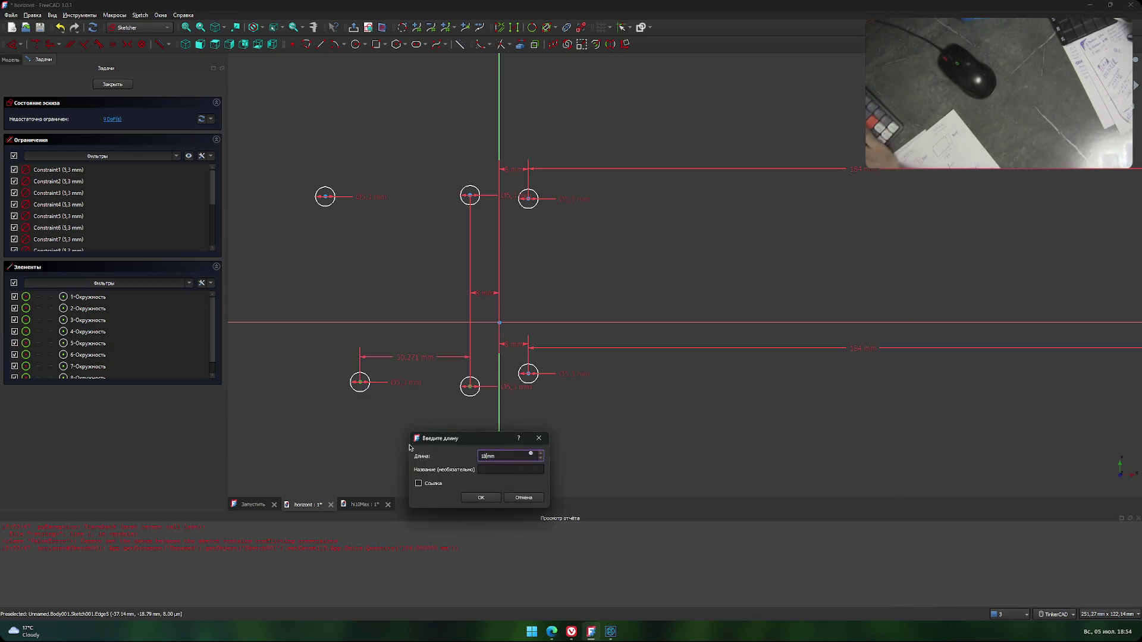
{"action": "left_click", "coordinate": [481, 497]}
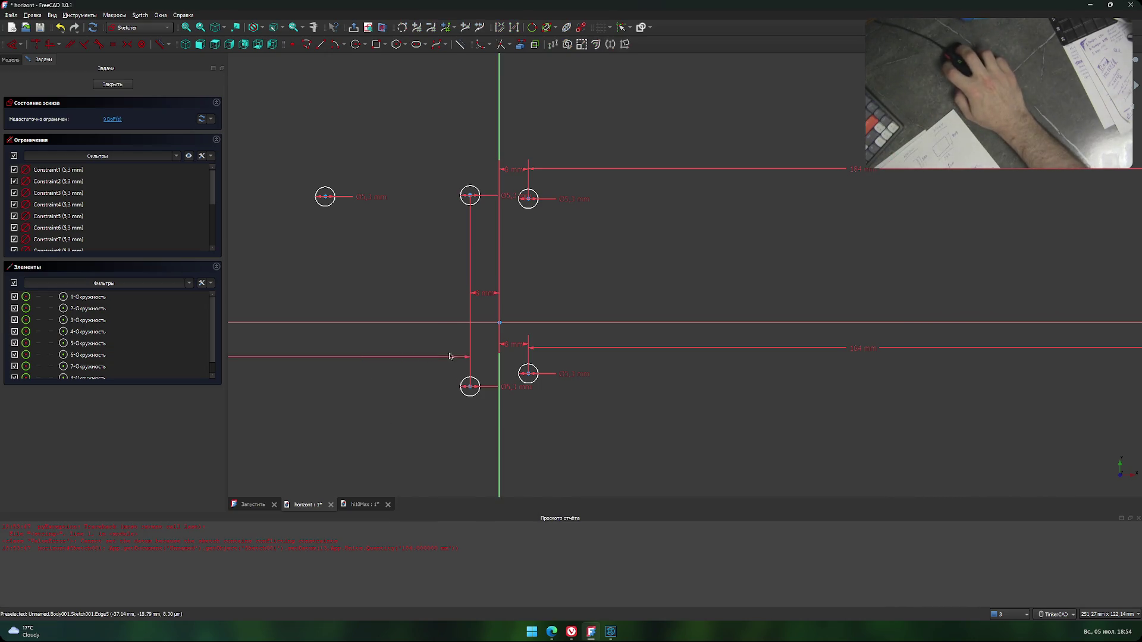
{"action": "left_click", "coordinate": [470, 197]}
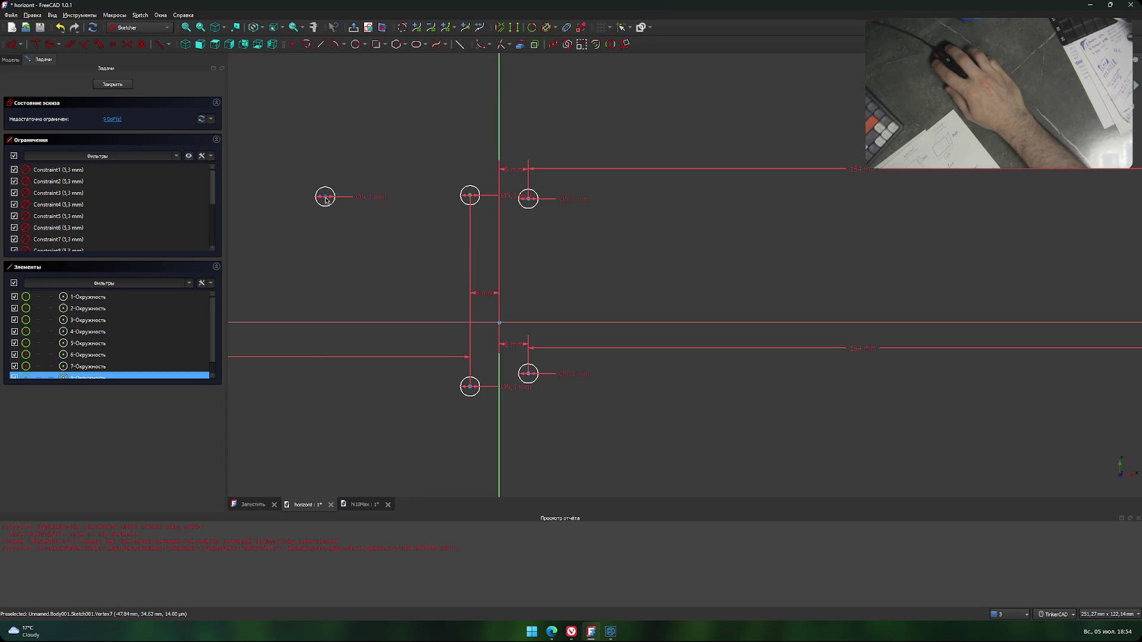
{"action": "left_click", "coordinate": [325, 200]}
{"action": "type", "text": "l1"}
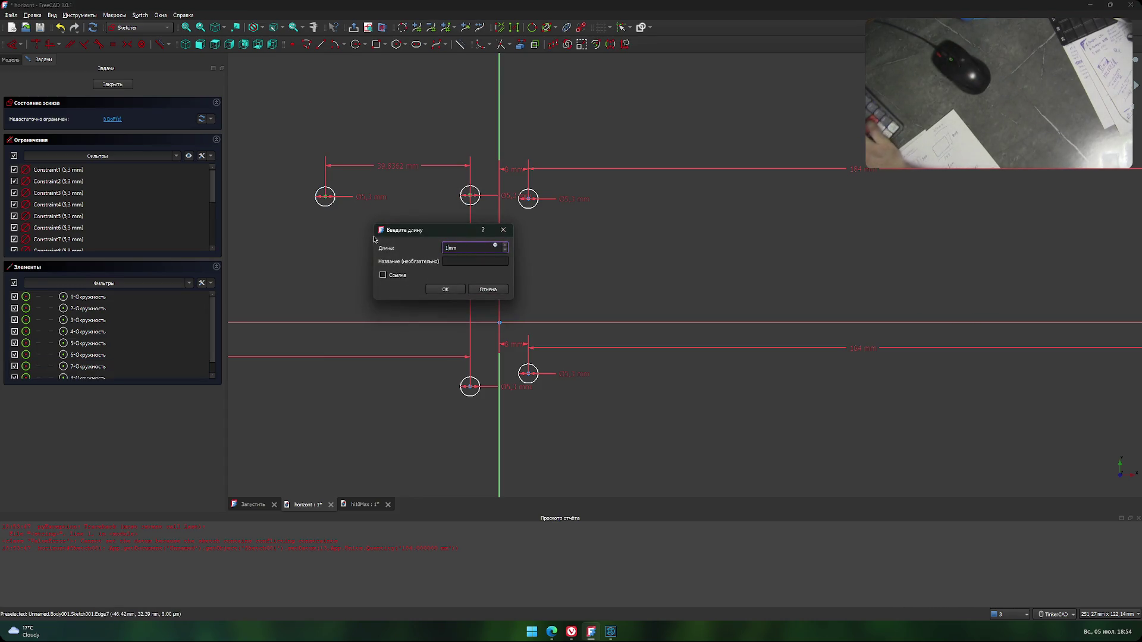
Confirm the upper-left hole's 184 mm horizontal distance from its inner neighbour.
{"action": "left_click", "coordinate": [445, 290]}
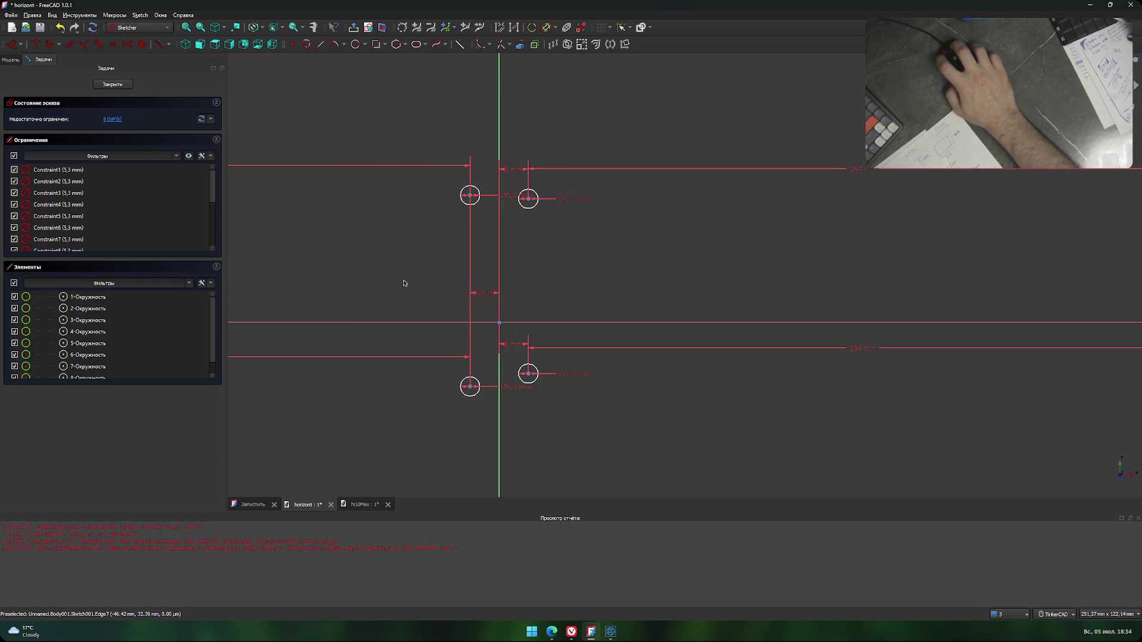
{"action": "scroll", "coordinate": [380, 268], "scroll_direction": "down", "scroll_amount": 5}
{"action": "scroll", "coordinate": [510, 243], "scroll_direction": "up", "scroll_amount": 3}
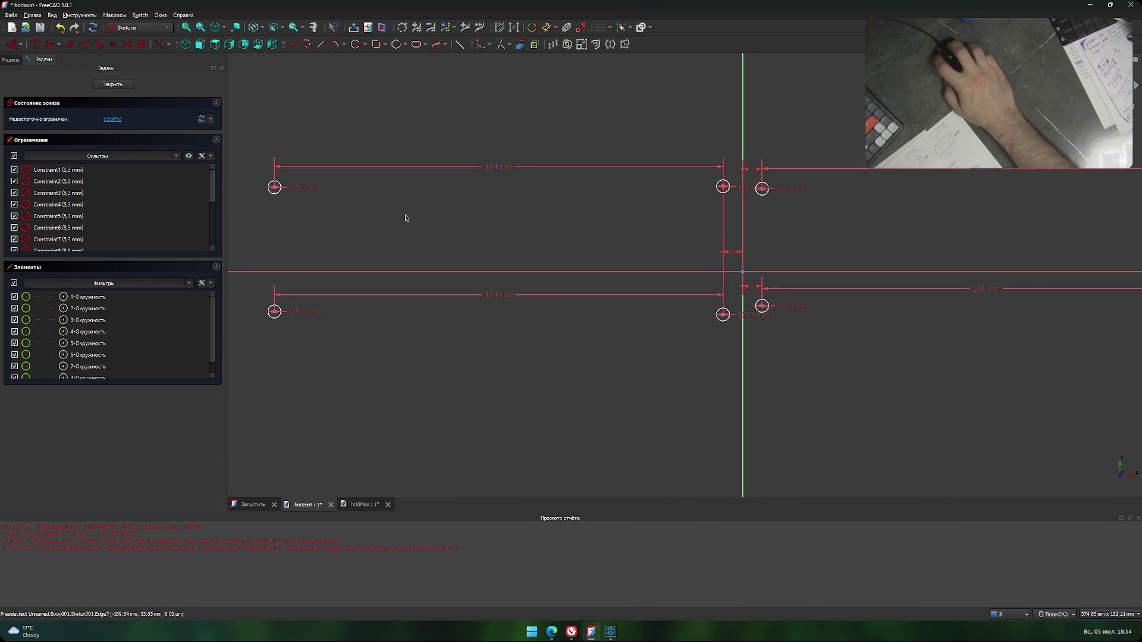
{"action": "scroll", "coordinate": [411, 218], "scroll_direction": "down", "scroll_amount": 3}
{"action": "scroll", "coordinate": [475, 229], "scroll_direction": "up", "scroll_amount": 3}
{"action": "scroll", "coordinate": [583, 202], "scroll_direction": "down", "scroll_amount": 3}
{"action": "scroll", "coordinate": [680, 232], "scroll_direction": "up", "scroll_amount": 3}
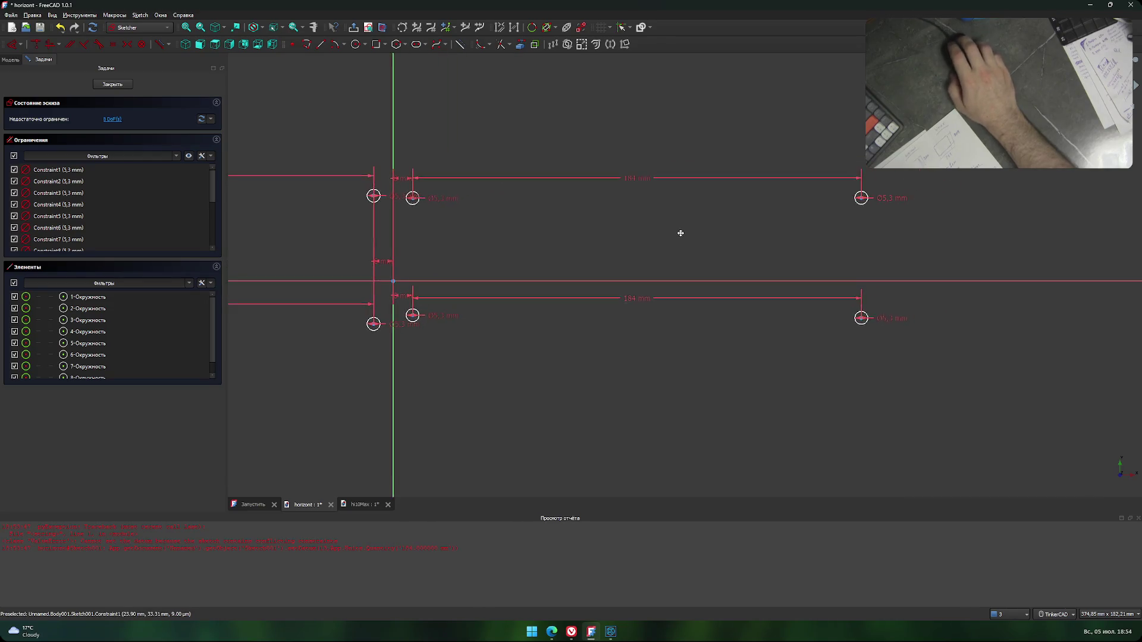
{"action": "scroll", "coordinate": [621, 254], "scroll_direction": "down", "scroll_amount": 3}
{"action": "scroll", "coordinate": [612, 255], "scroll_direction": "up", "scroll_amount": 3}
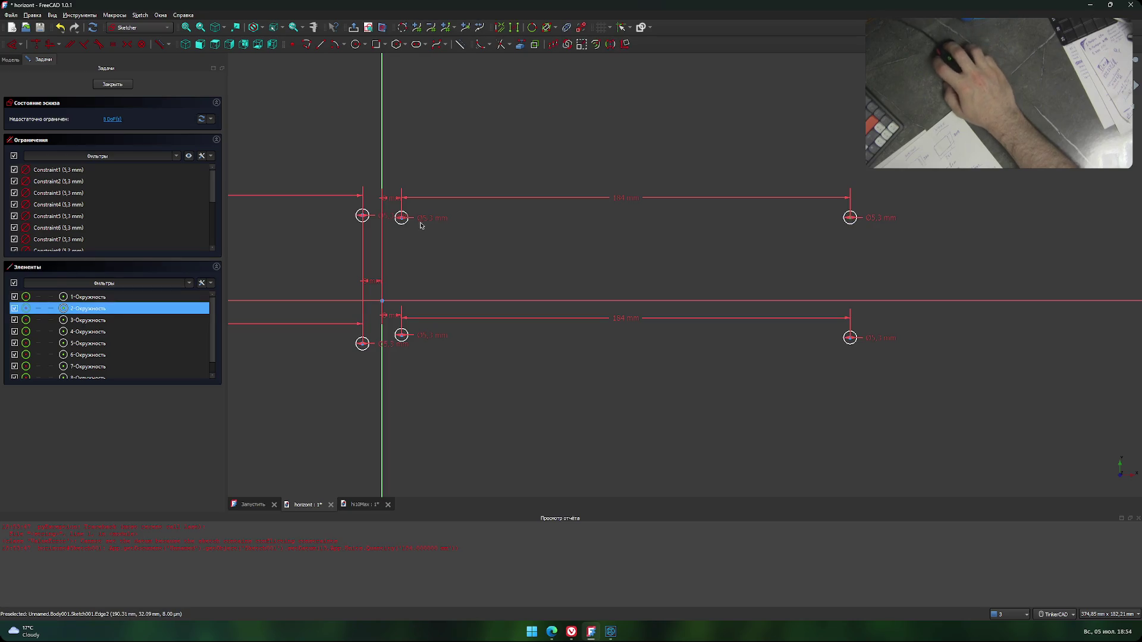
Give the upper and lower right-hand hole pairs a 0 mm vertical distance.
{"action": "left_click", "coordinate": [849, 219]}
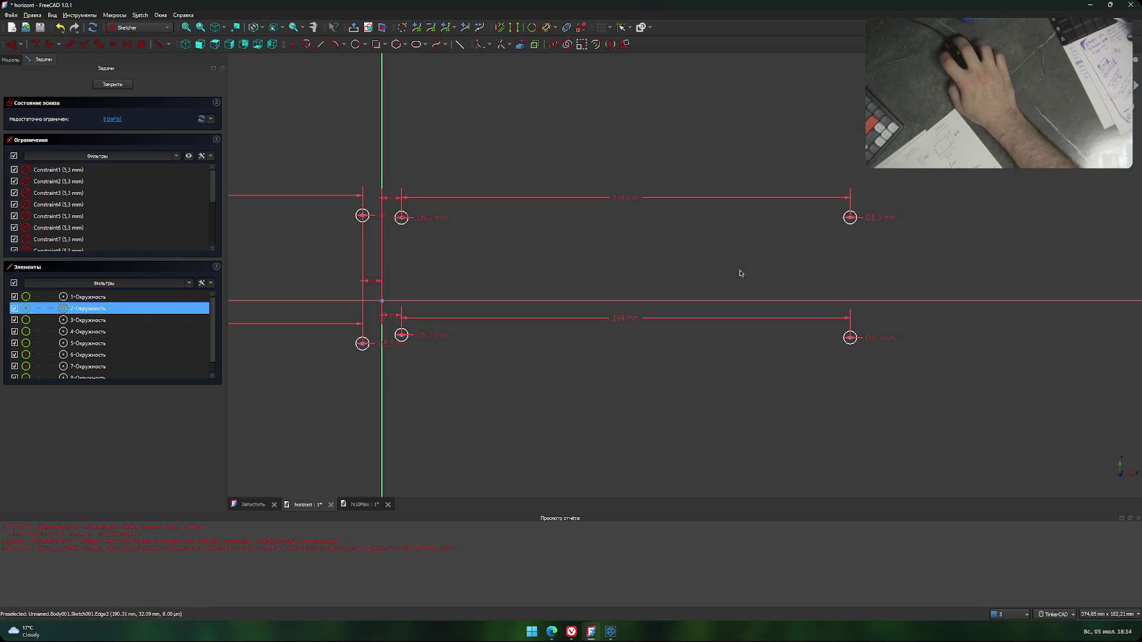
{"action": "left_click", "coordinate": [401, 218]}
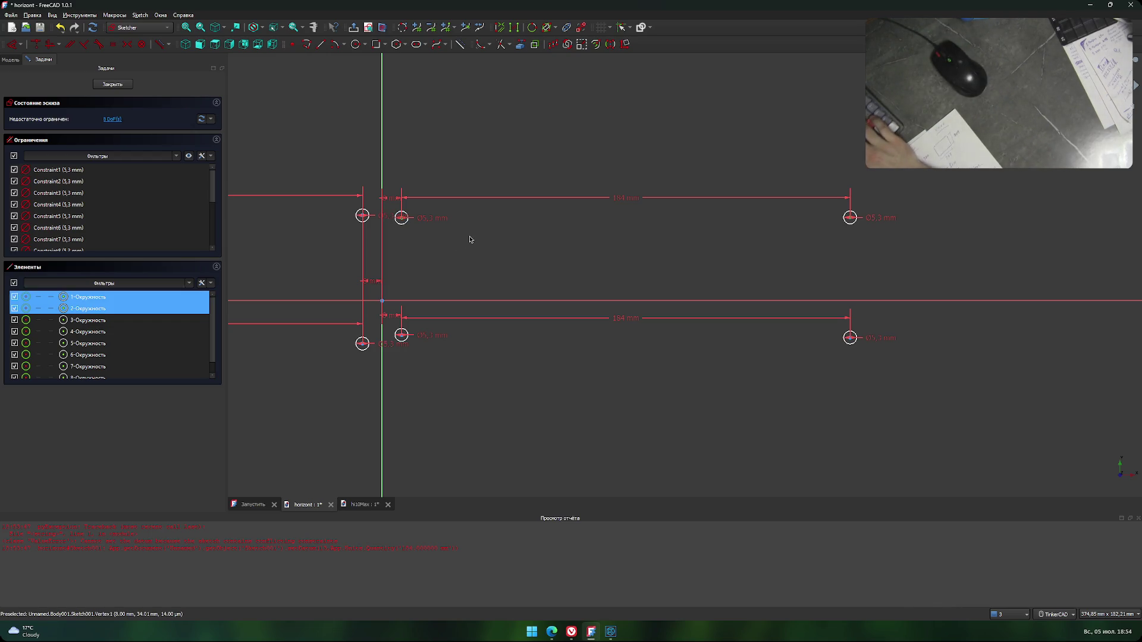
{"action": "key", "text": "i"}
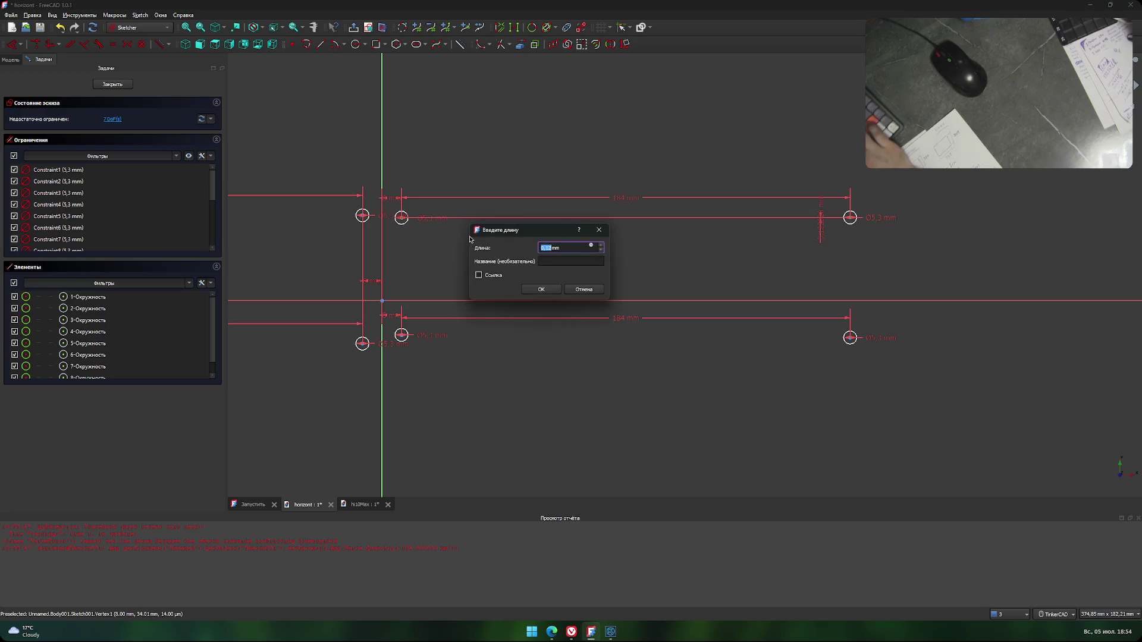
{"action": "key", "text": "Return"}
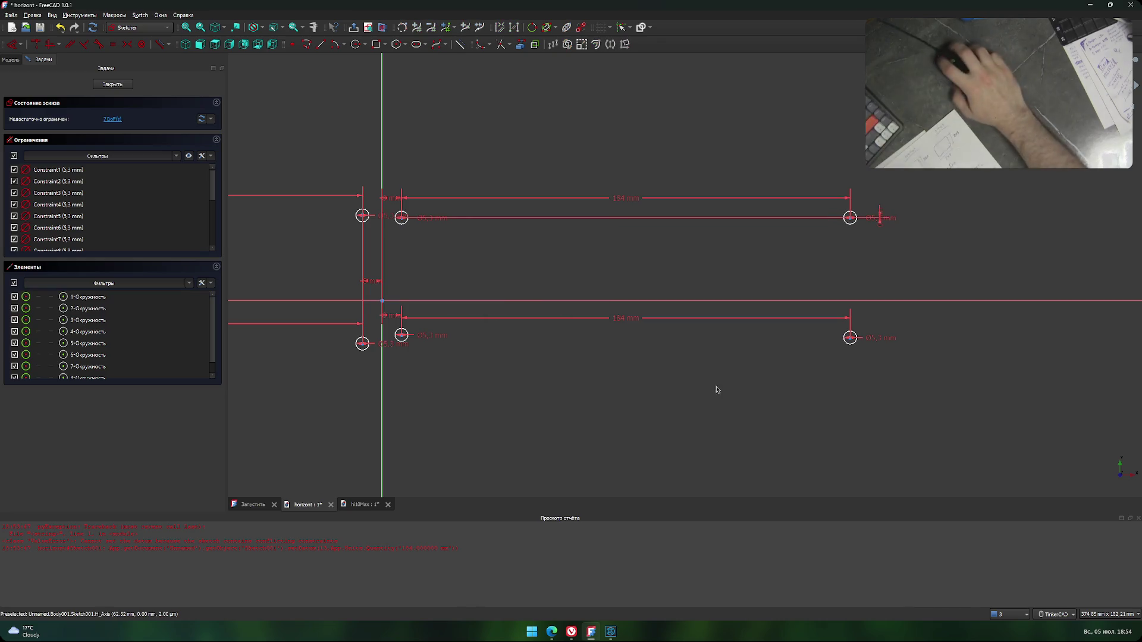
{"action": "left_click", "coordinate": [849, 338]}
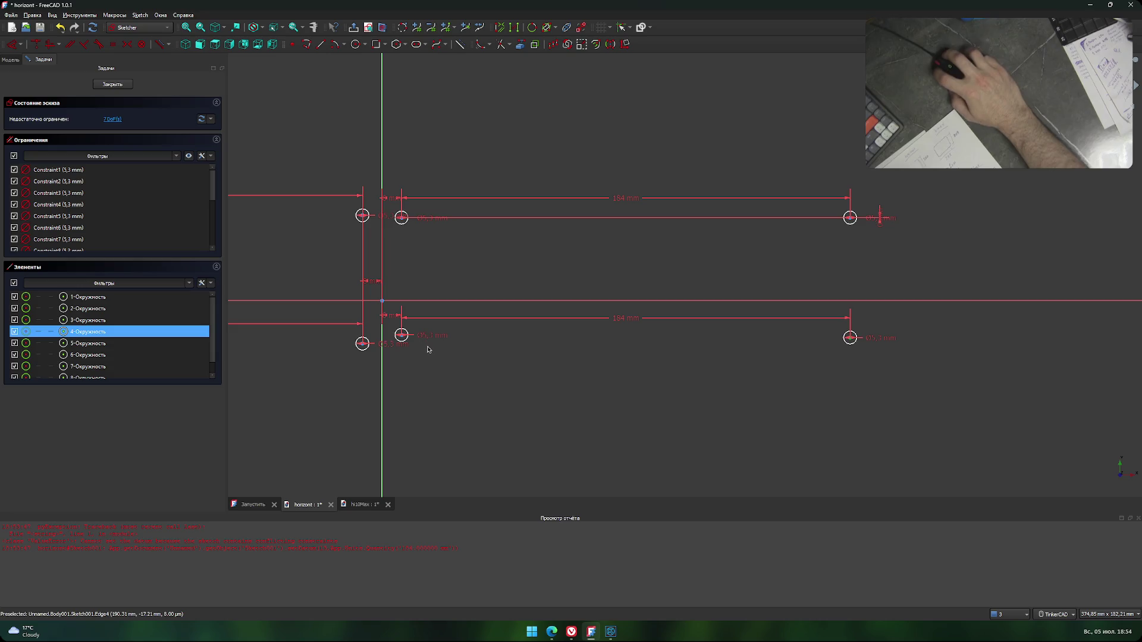
{"action": "left_click", "coordinate": [403, 336]}
{"action": "key", "text": "i"}
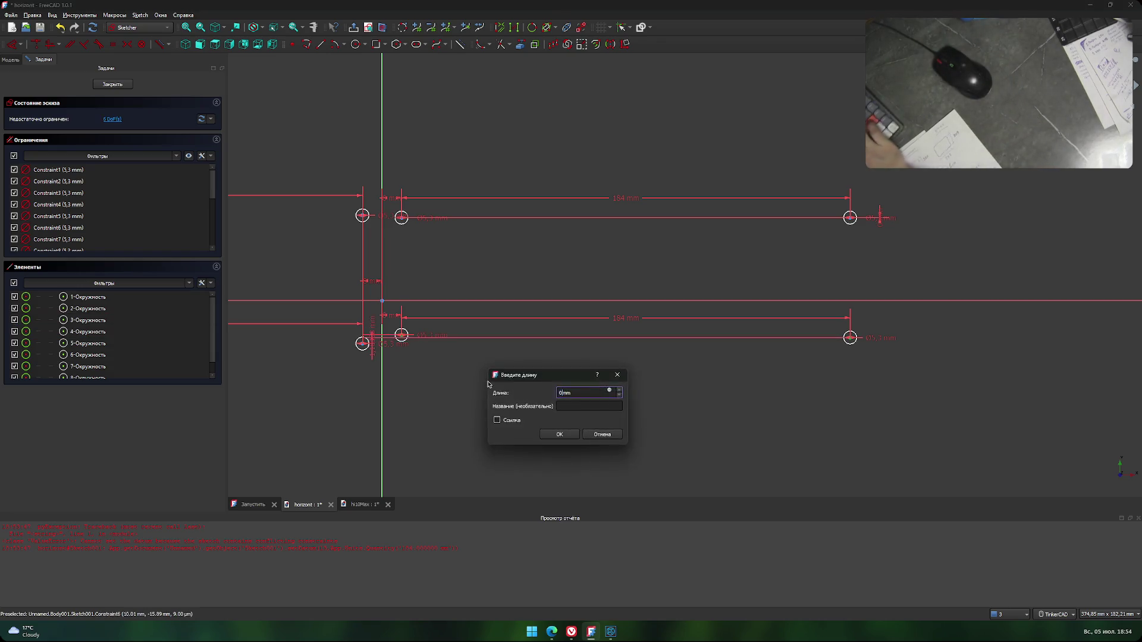
{"action": "key", "text": "Return"}
Give the two left-hand hole pairs a 0 mm vertical distance and recentre the sketch.
{"action": "middle_click_drag", "start_coordinate": [355, 405], "coordinate": [531, 447]}
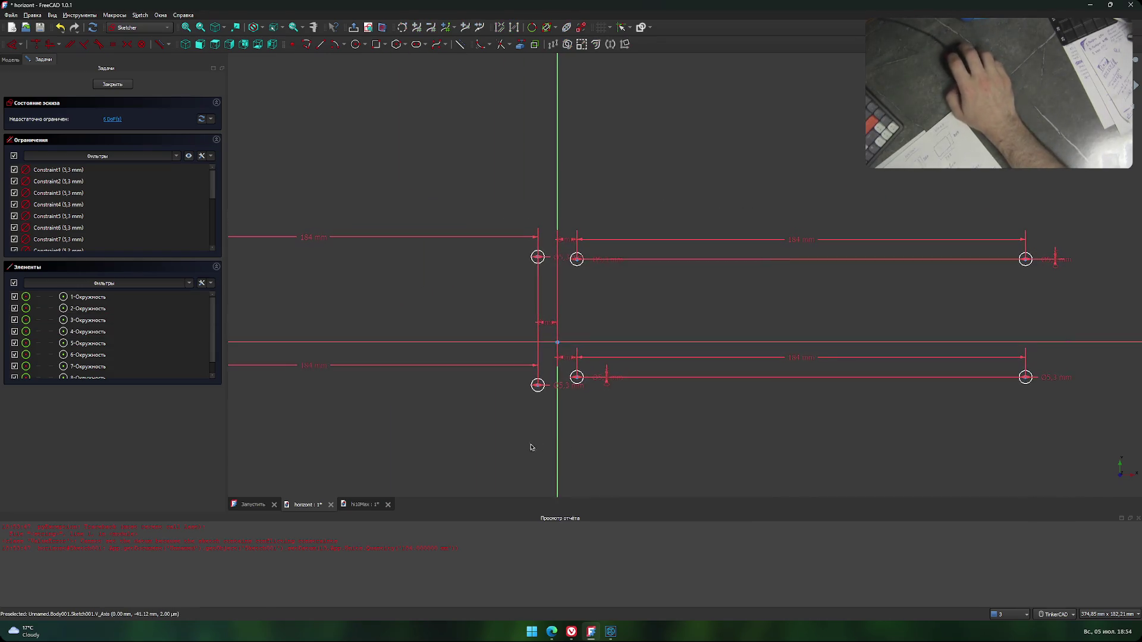
{"action": "left_click", "coordinate": [537, 385]}
{"action": "middle_click_drag", "start_coordinate": [453, 426], "coordinate": [763, 411]}
{"action": "left_click", "coordinate": [399, 370]}
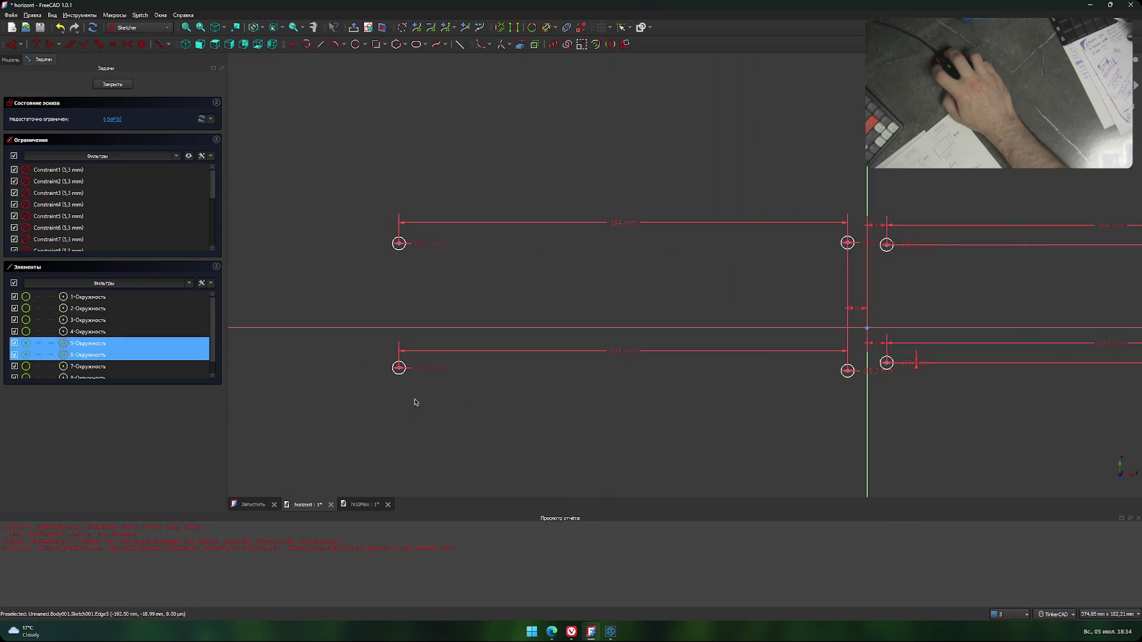
{"action": "key", "text": "i"}
{"action": "key", "text": "Return"}
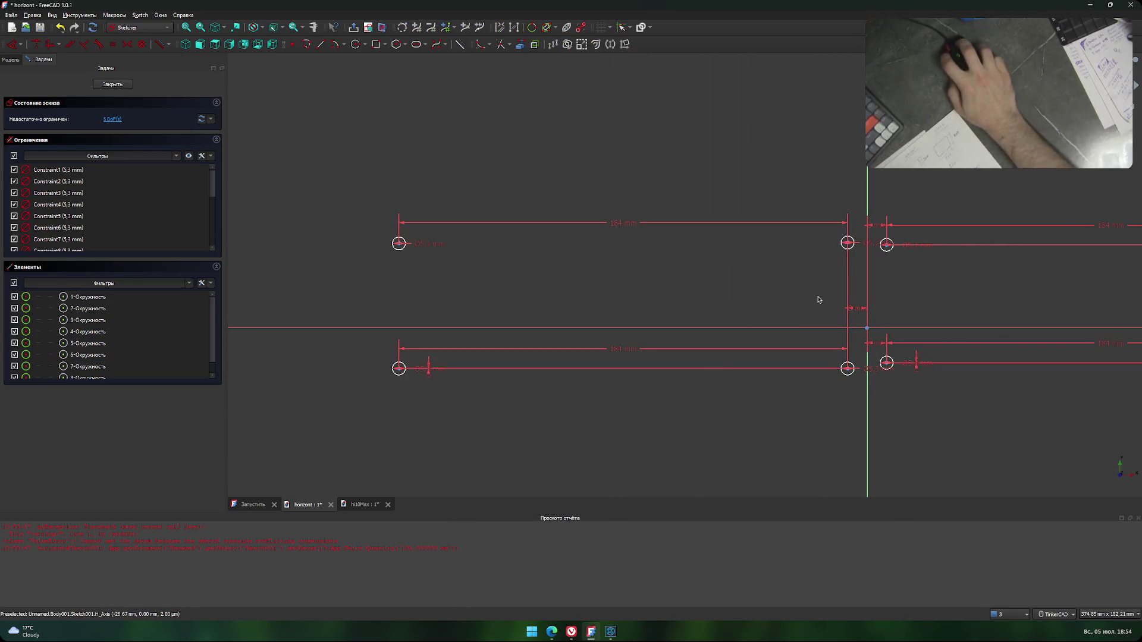
{"action": "left_click", "coordinate": [848, 243]}
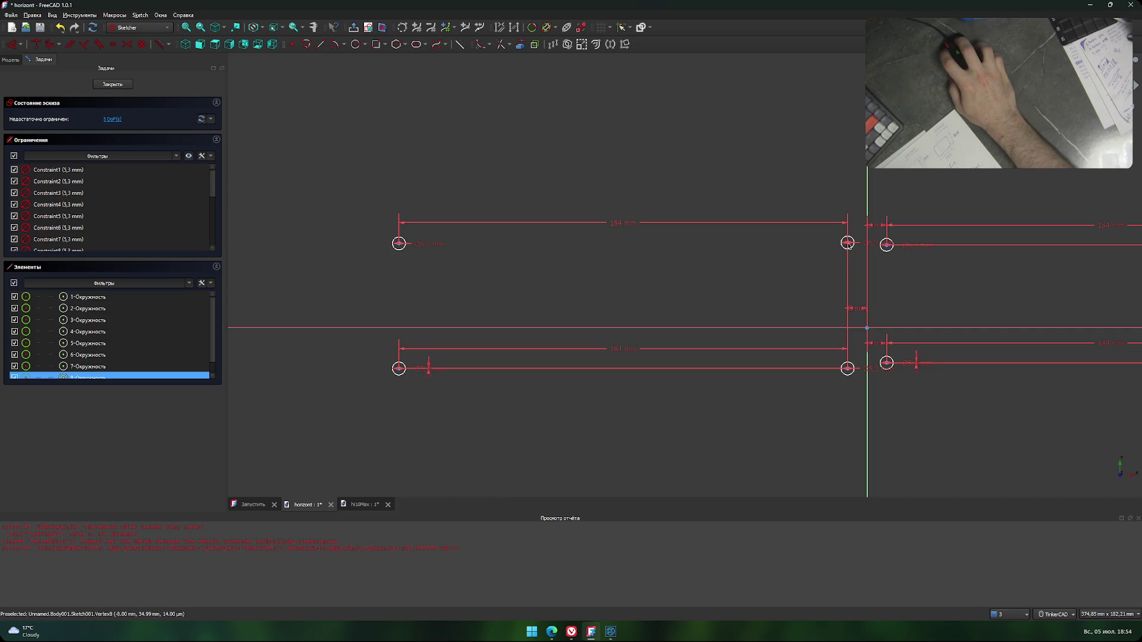
{"action": "left_click", "coordinate": [399, 244]}
{"action": "key", "text": "i"}
{"action": "key", "text": "Return"}
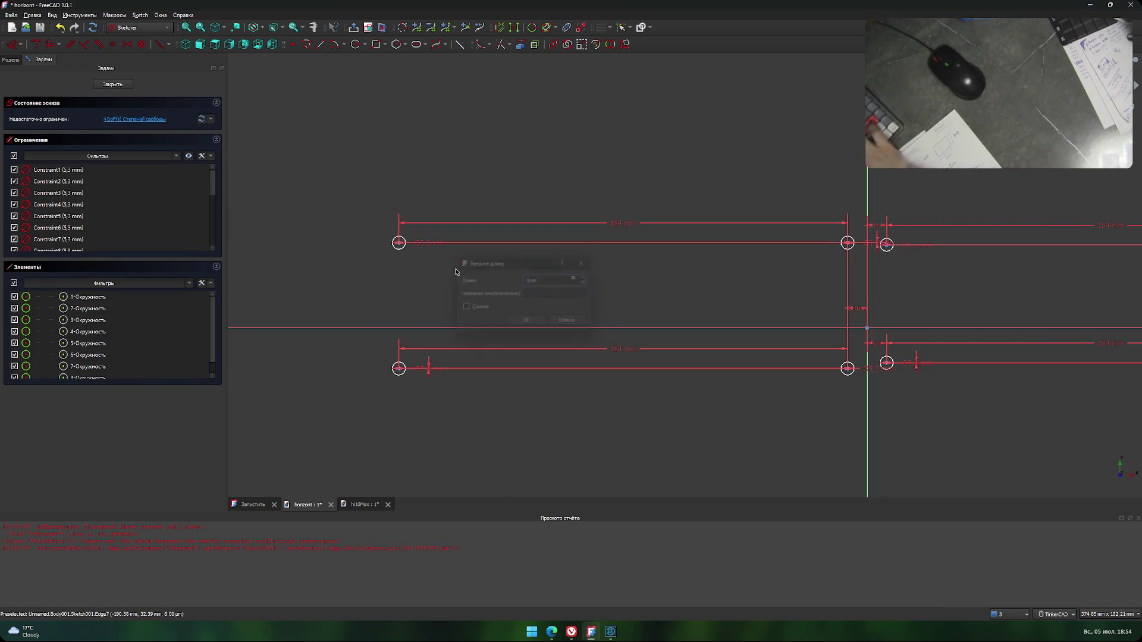
{"action": "middle_click_drag", "start_coordinate": [592, 280], "coordinate": [526, 235]}
{"action": "middle_click_drag", "start_coordinate": [593, 250], "coordinate": [540, 254]}
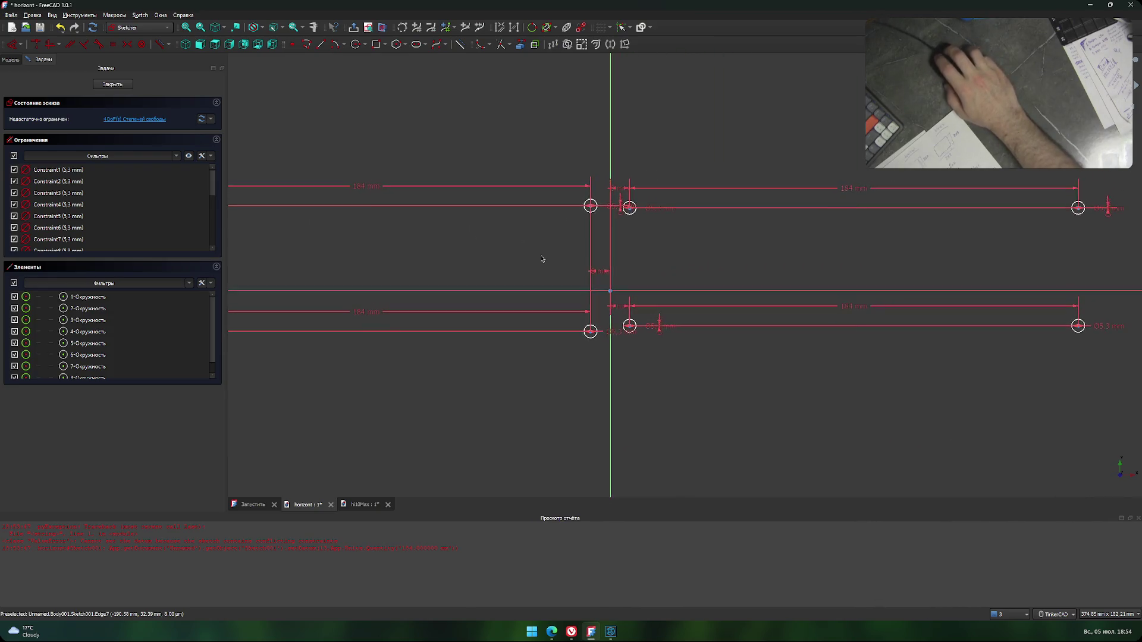
{"action": "middle_click_drag", "start_coordinate": [726, 255], "coordinate": [624, 280]}
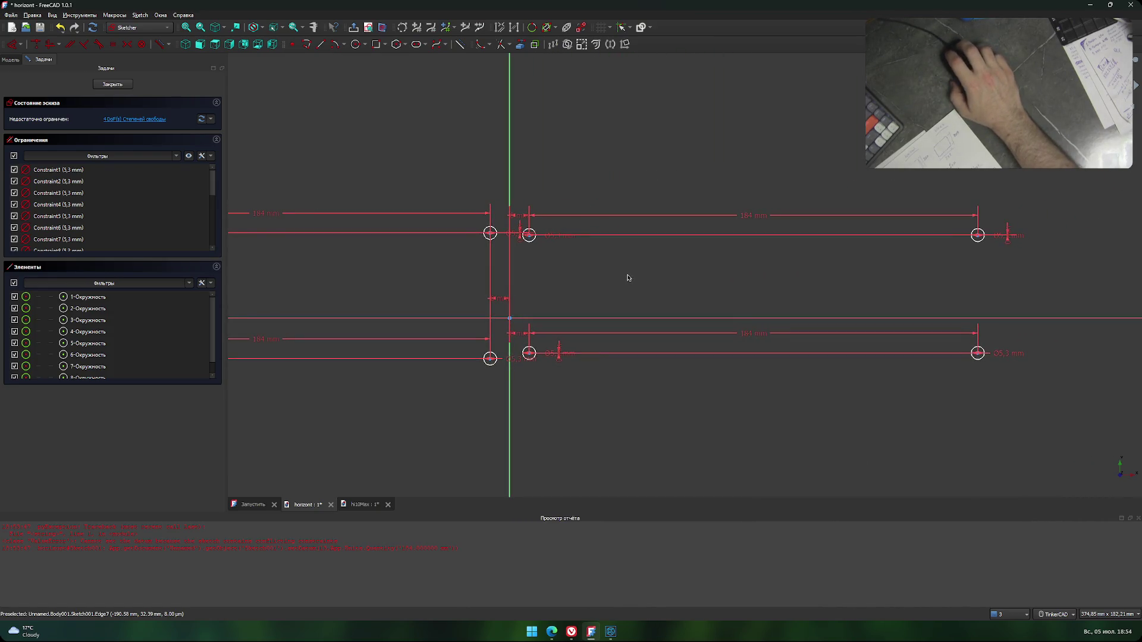
{"action": "key", "text": "alt+Tab"}
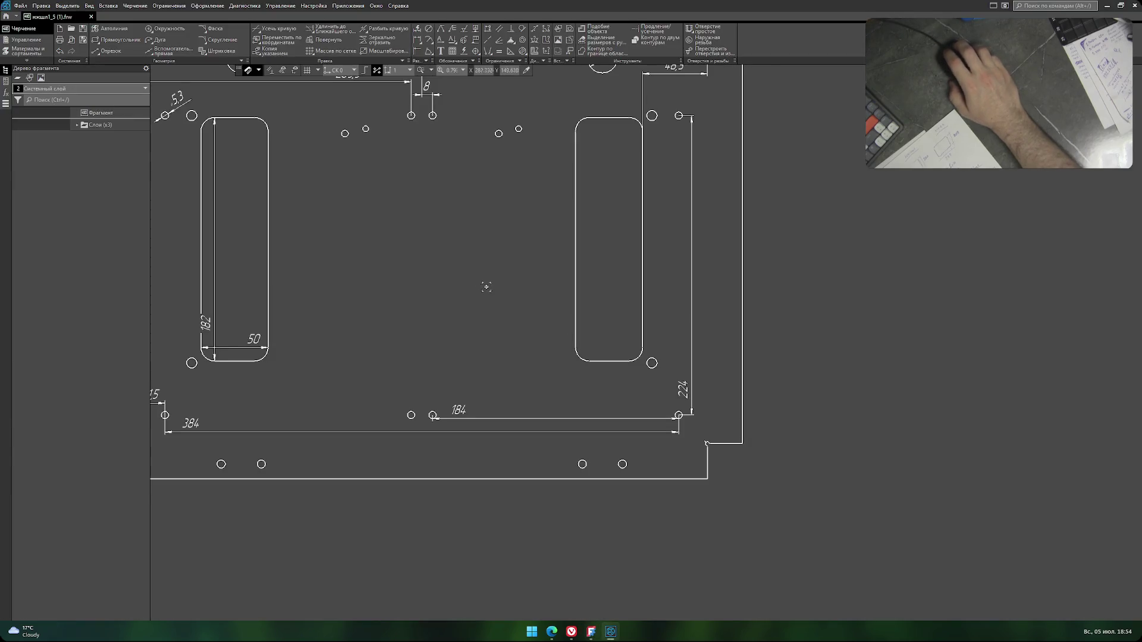
{"action": "middle_click_drag", "start_coordinate": [486, 287], "coordinate": [547, 339]}
{"action": "middle_click_drag", "start_coordinate": [484, 247], "coordinate": [482, 364]}
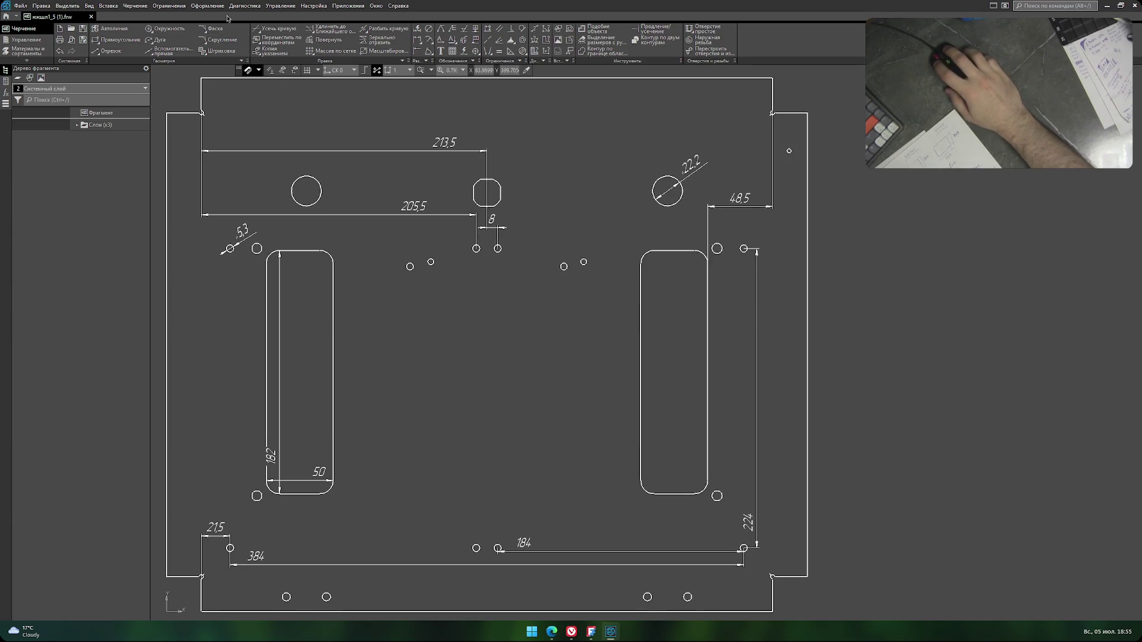
Use Auto dimension to add a horizontal 115 dimension from the left slot's right edge to the centre hole.
{"action": "left_click", "coordinate": [200, 7]}
{"action": "left_click", "coordinate": [216, 41]}
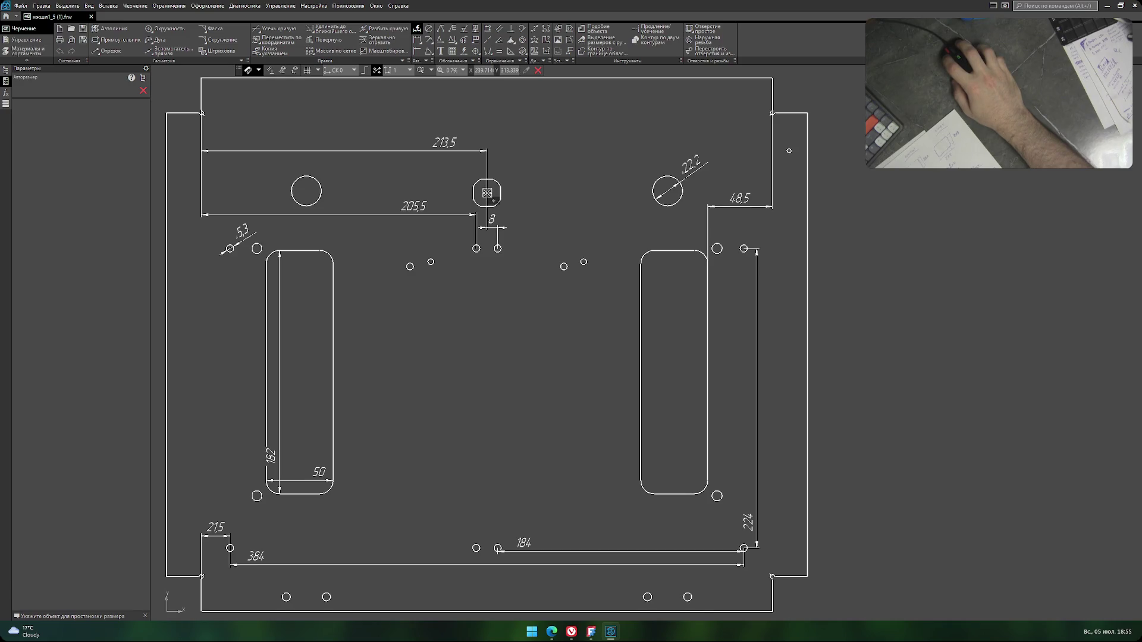
{"action": "left_click", "coordinate": [487, 193]}
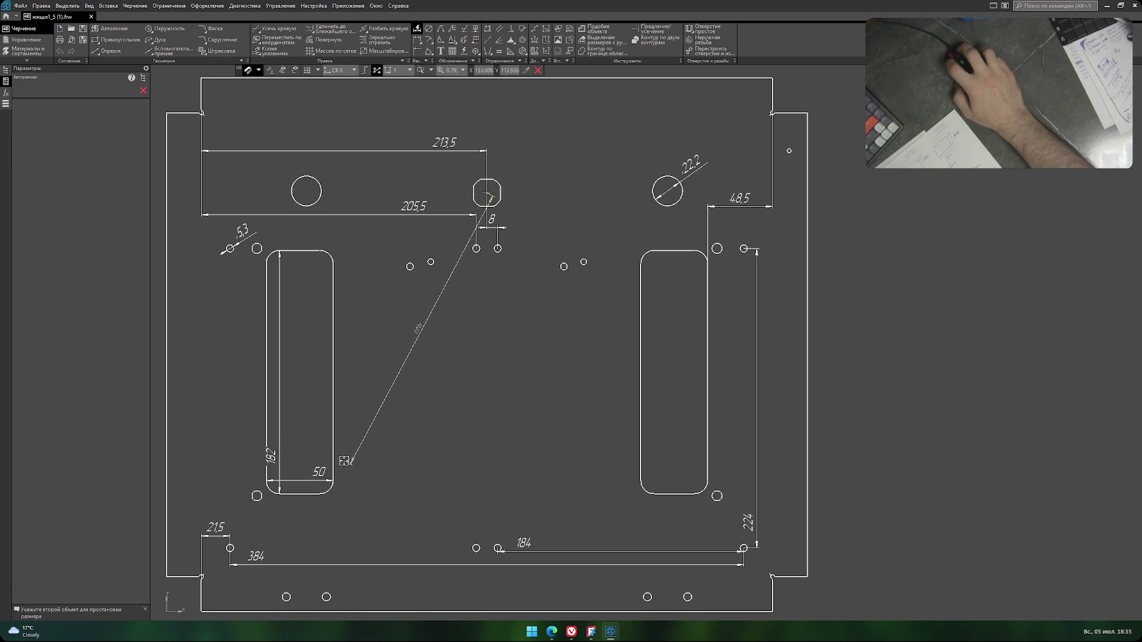
{"action": "left_click", "coordinate": [335, 428]}
{"action": "left_click", "coordinate": [357, 290]}
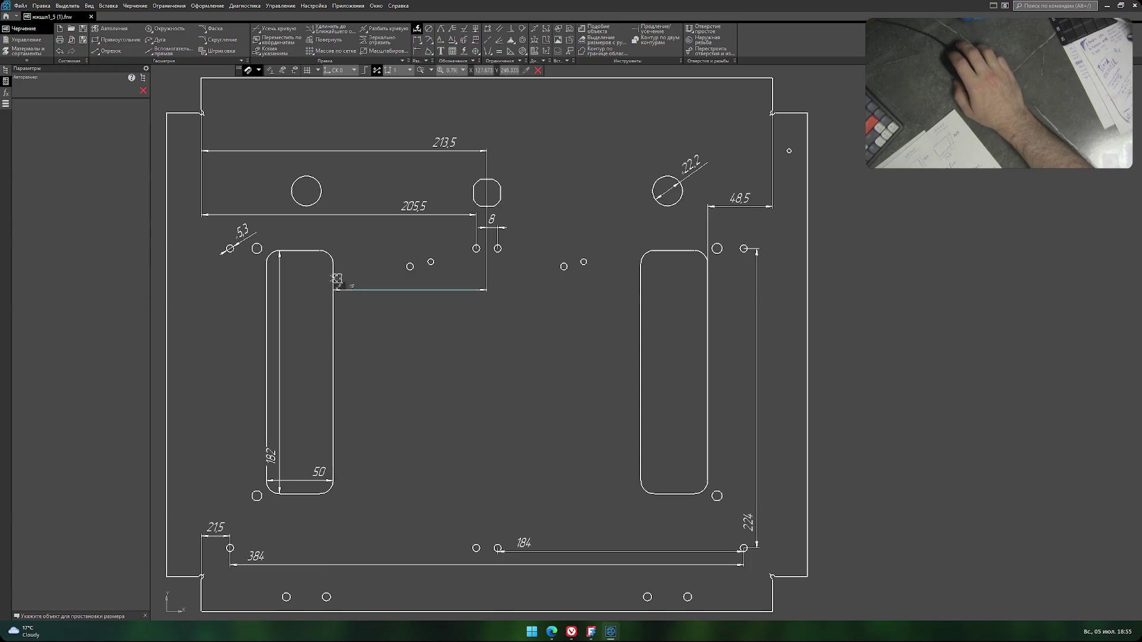
{"action": "scroll", "coordinate": [351, 297], "scroll_direction": "up", "scroll_amount": 7}
{"action": "key", "text": "Escape"}
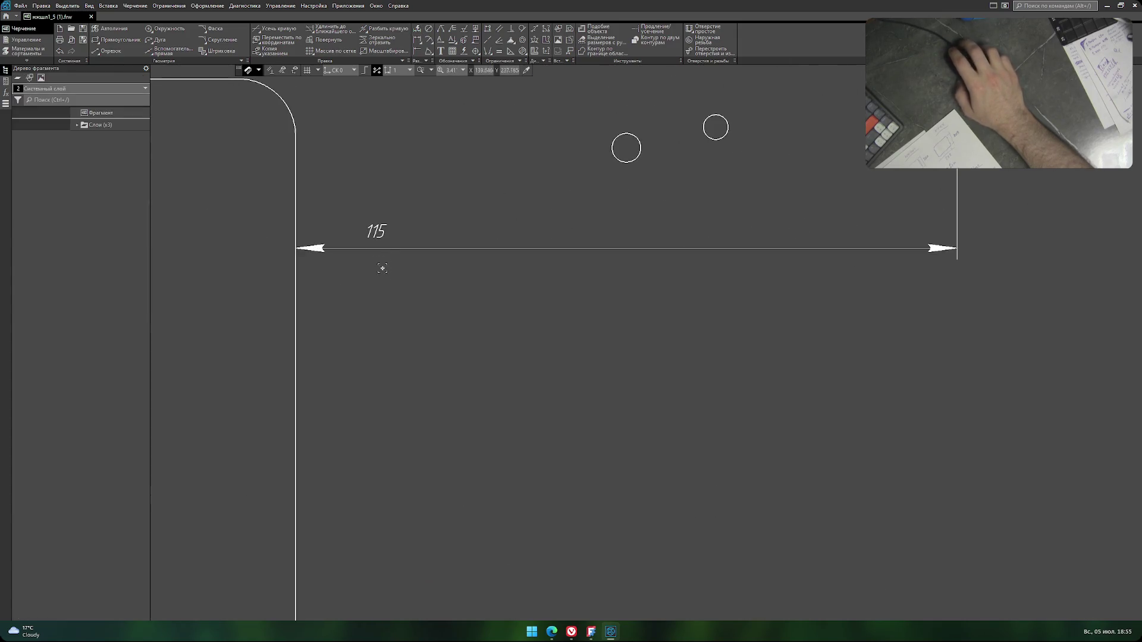
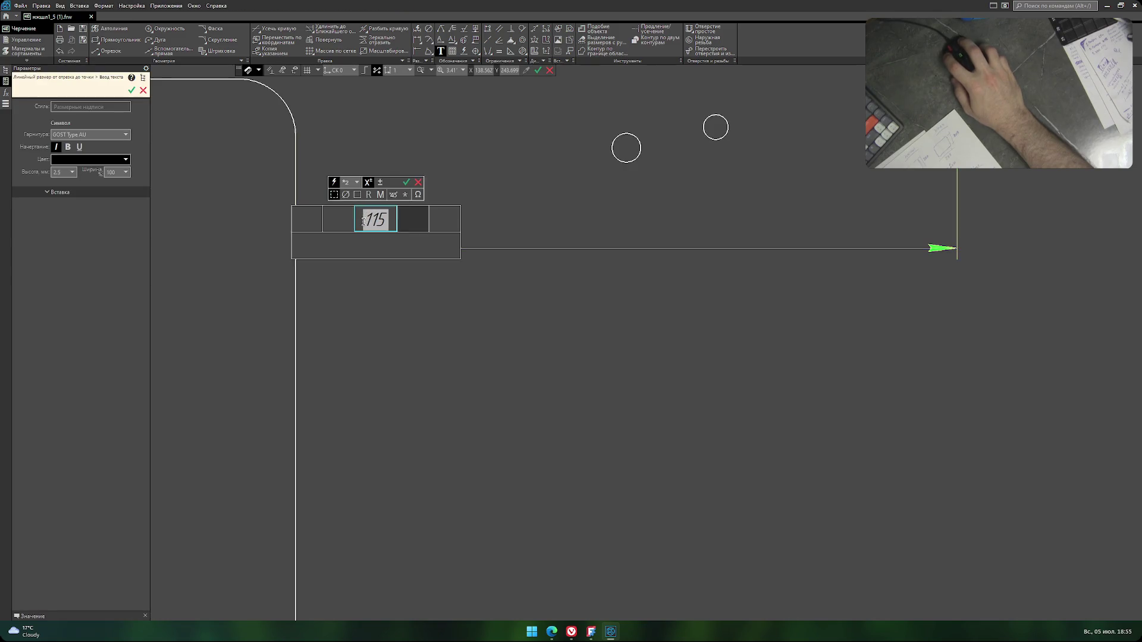
Set the 115 dimension's text height to 7.
{"action": "left_click", "coordinate": [72, 172]}
{"action": "left_click", "coordinate": [62, 221]}
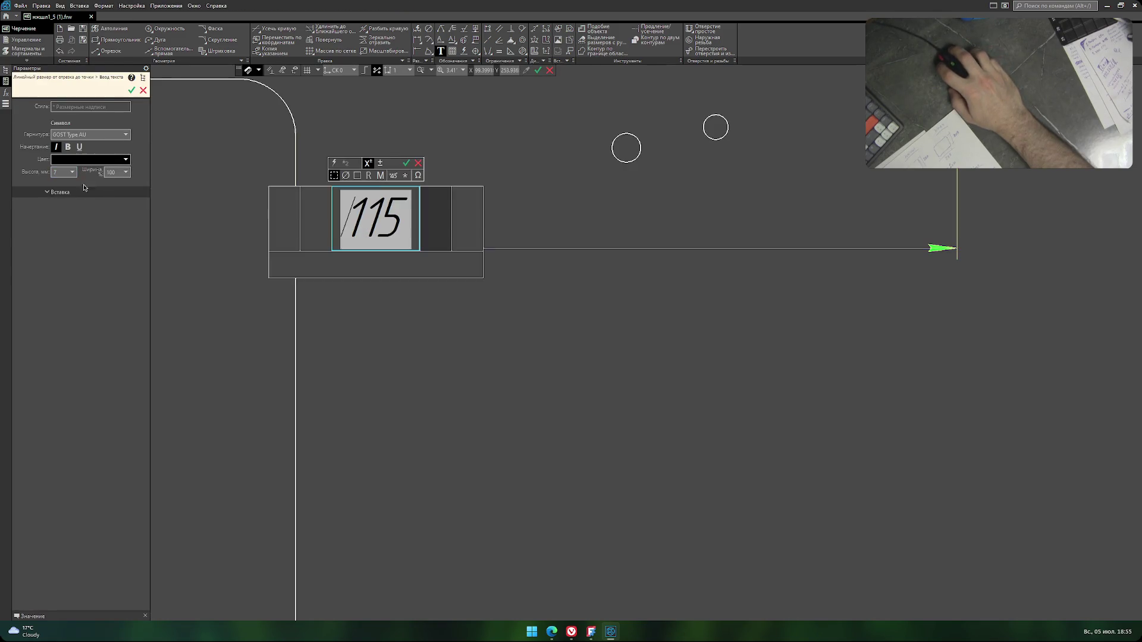
{"action": "left_click", "coordinate": [249, 393]}
{"action": "scroll", "coordinate": [428, 346], "scroll_direction": "down", "scroll_amount": 5}
{"action": "scroll", "coordinate": [469, 369], "scroll_direction": "down", "scroll_amount": 2}
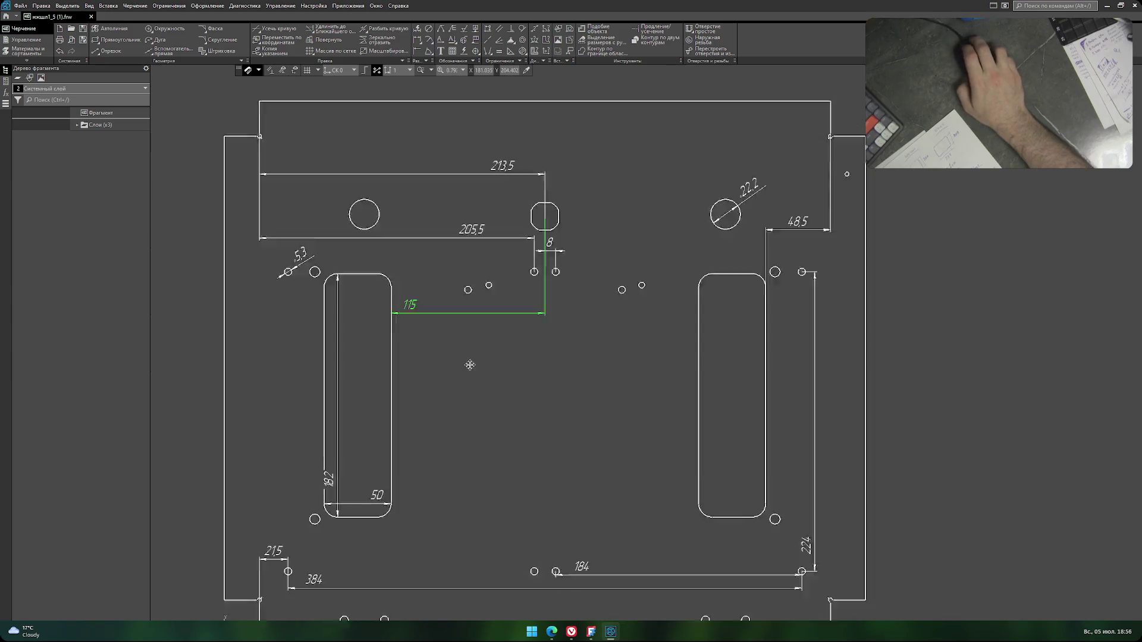
{"action": "scroll", "coordinate": [488, 347], "scroll_direction": "down", "scroll_amount": 1}
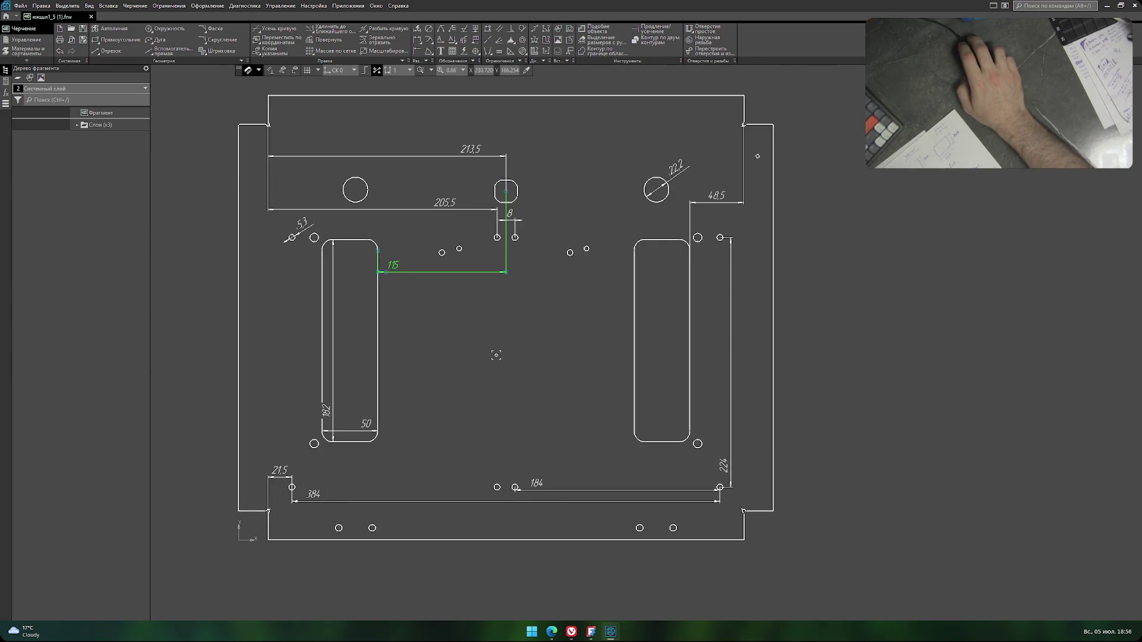
Save the plate drawing as a PNG image, replacing the existing file.
{"action": "left_click", "coordinate": [21, 6]}
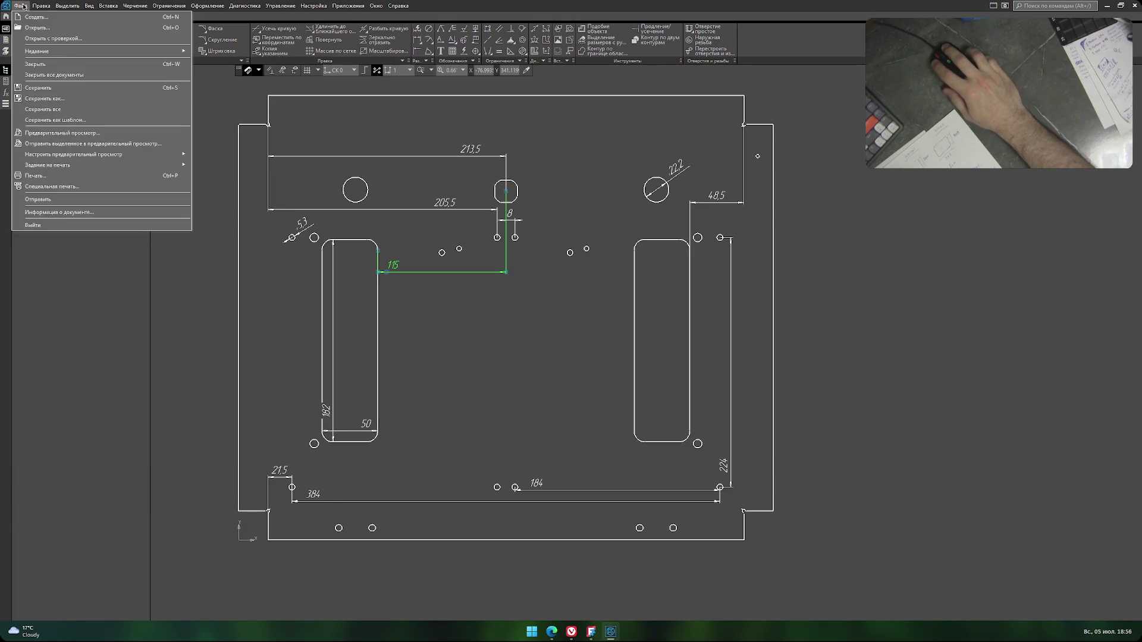
{"action": "left_click", "coordinate": [60, 99]}
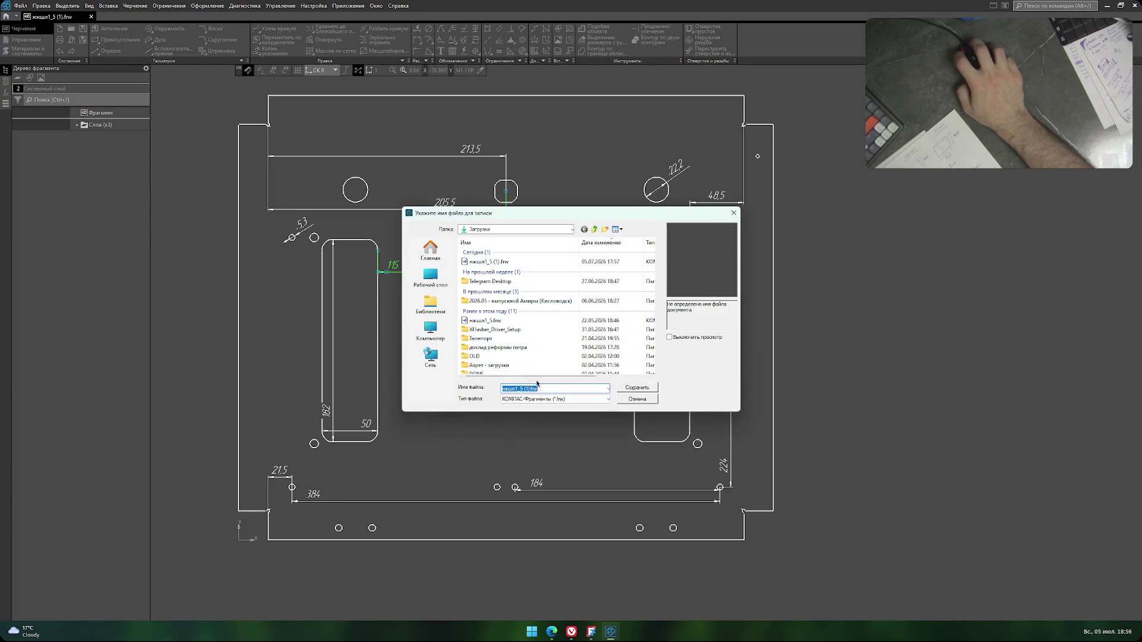
{"action": "left_click", "coordinate": [558, 400]}
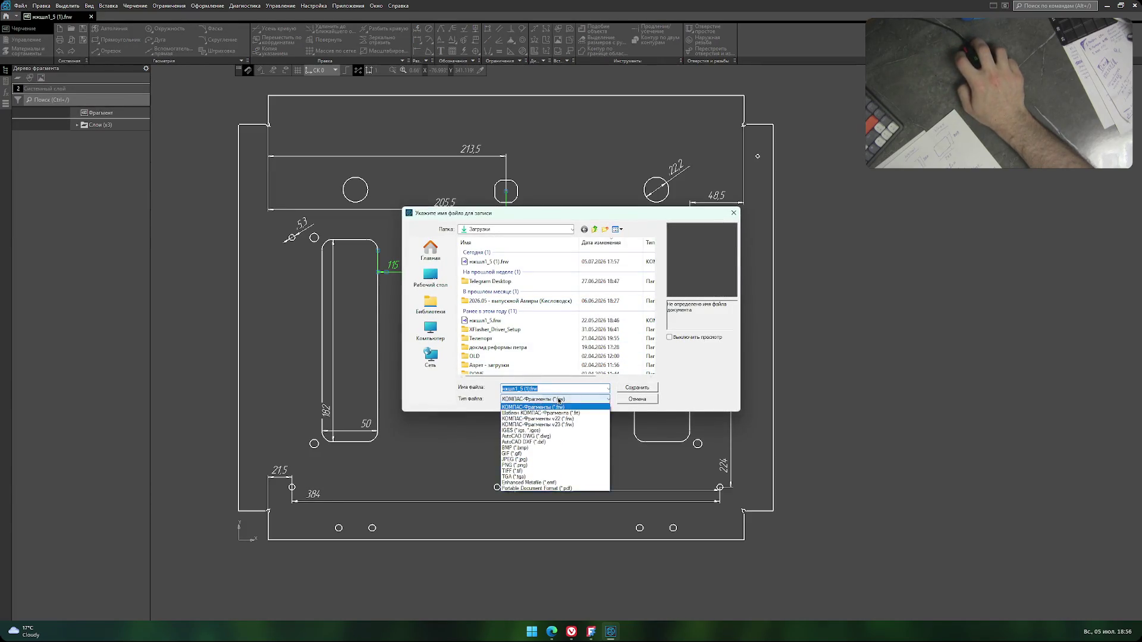
{"action": "left_click", "coordinate": [555, 466]}
{"action": "left_click", "coordinate": [636, 387]}
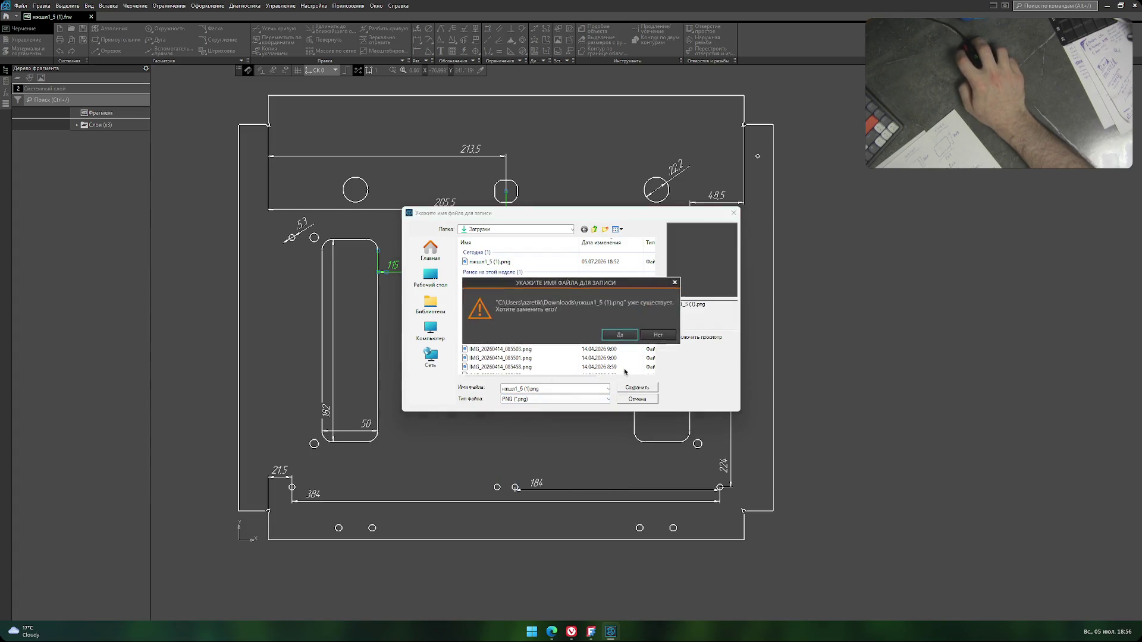
{"action": "left_click", "coordinate": [624, 333]}
{"action": "left_click", "coordinate": [645, 392]}
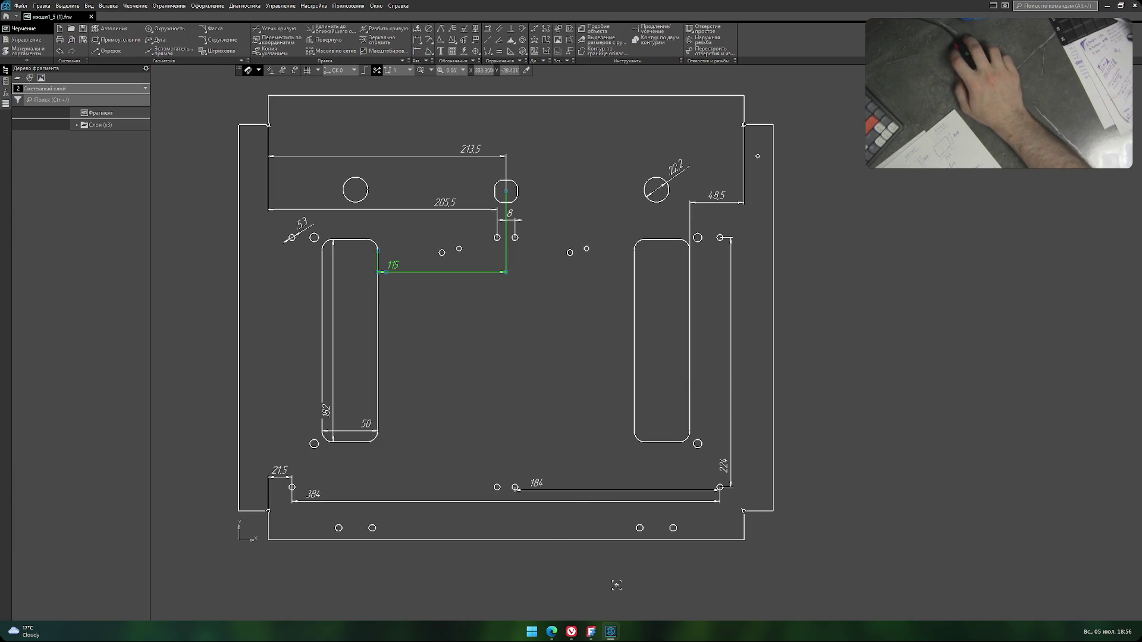
Constrain the first pair of upper and lower hole circles 224 mm apart vertically.
{"action": "left_click", "coordinate": [613, 634]}
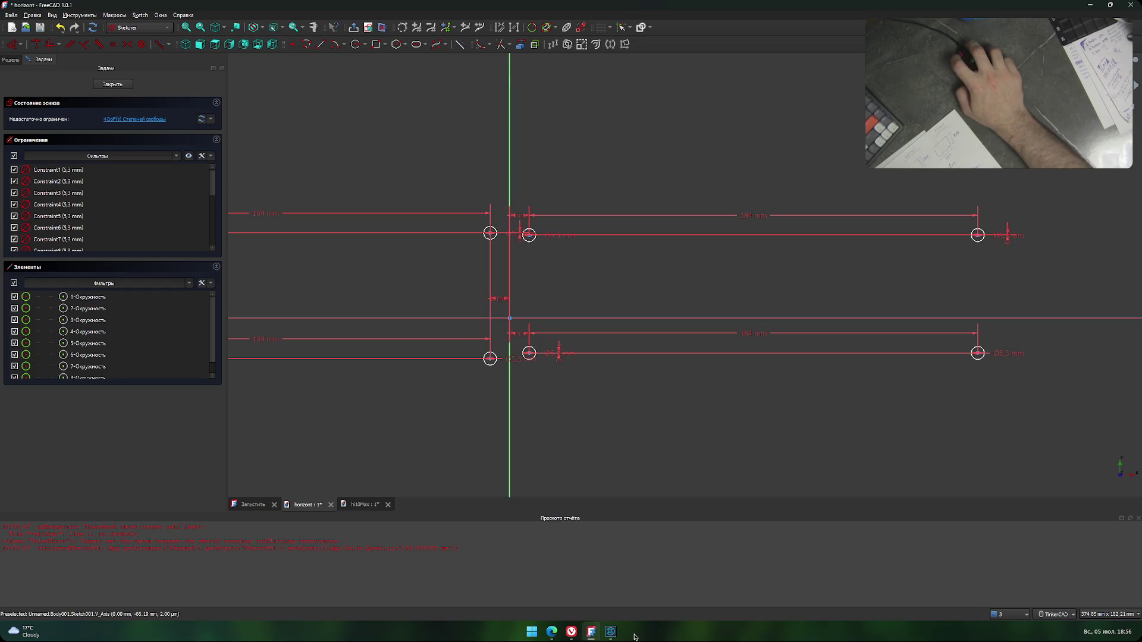
{"action": "left_click", "coordinate": [615, 635]}
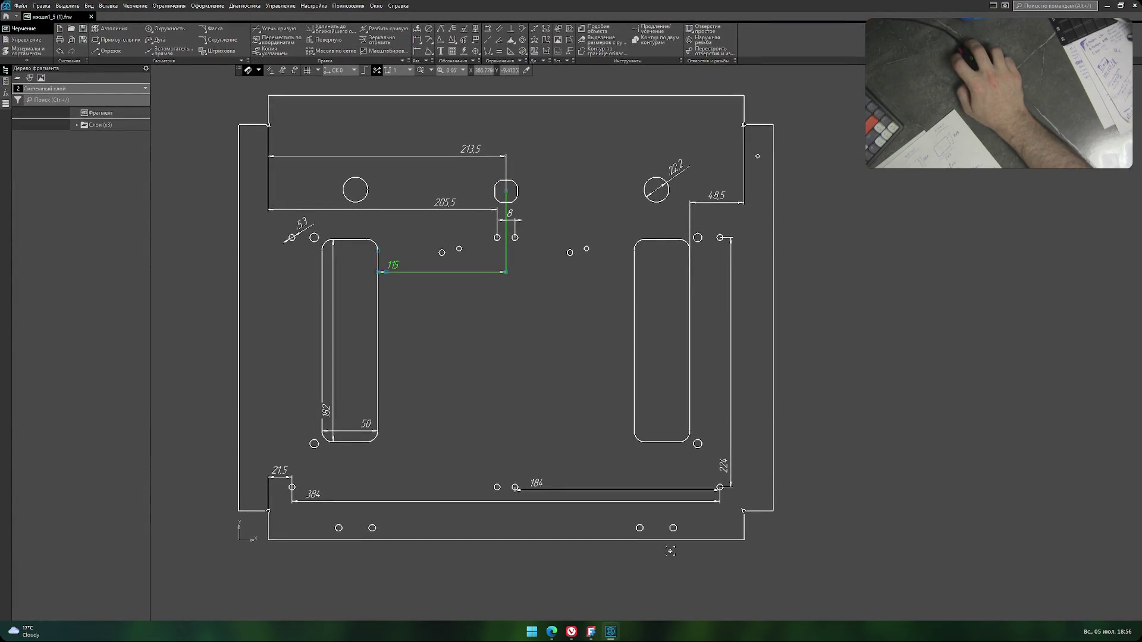
{"action": "left_click", "coordinate": [610, 635]}
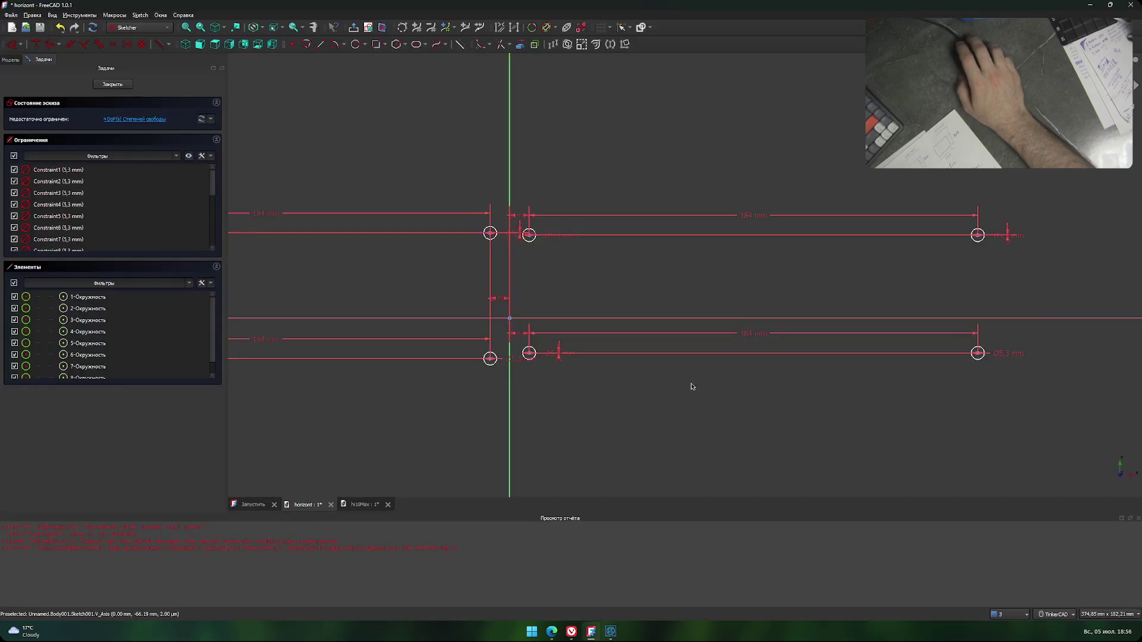
{"action": "middle_click_drag", "start_coordinate": [692, 388], "coordinate": [603, 384]}
{"action": "left_click", "coordinate": [445, 252]}
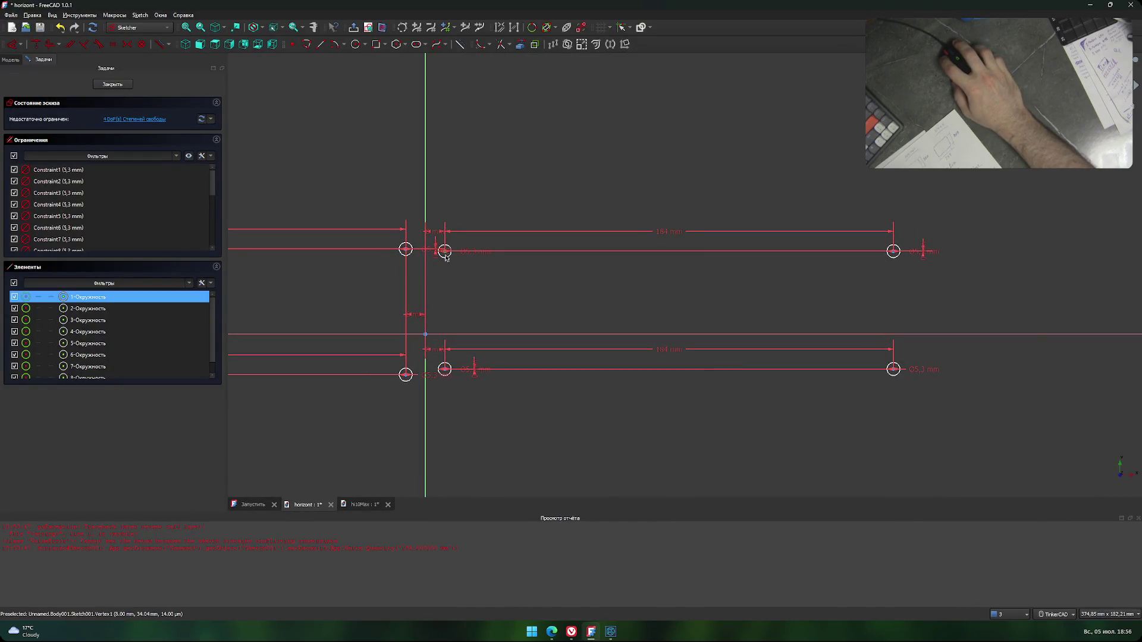
{"action": "middle_click_drag", "start_coordinate": [459, 273], "coordinate": [497, 258]}
{"action": "left_click", "coordinate": [484, 355]}
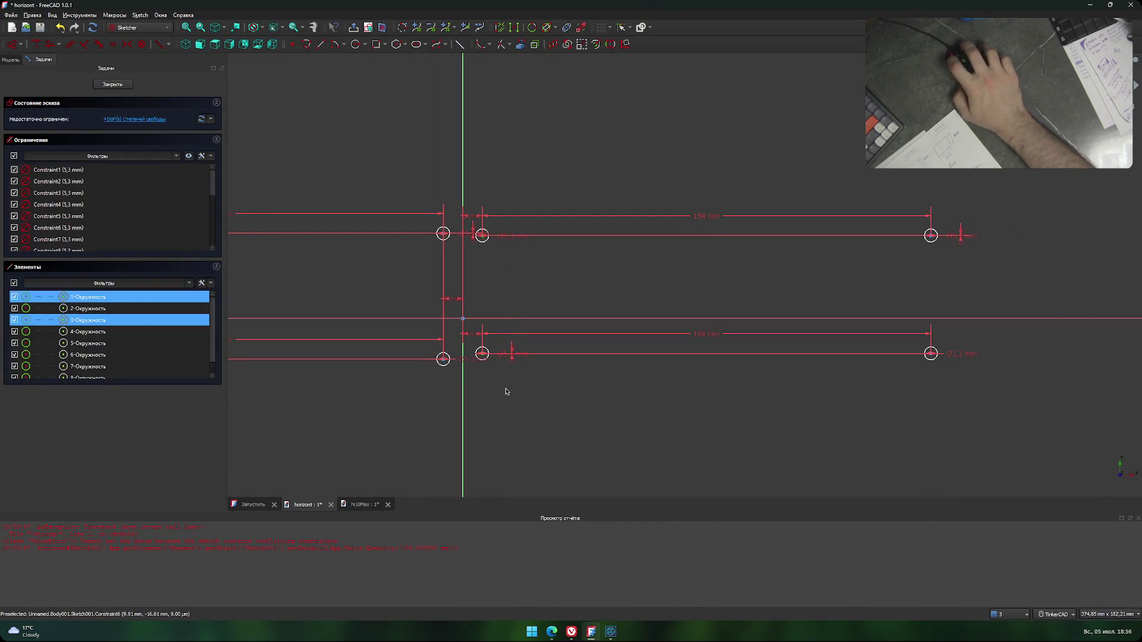
{"action": "type", "text": "i224"}
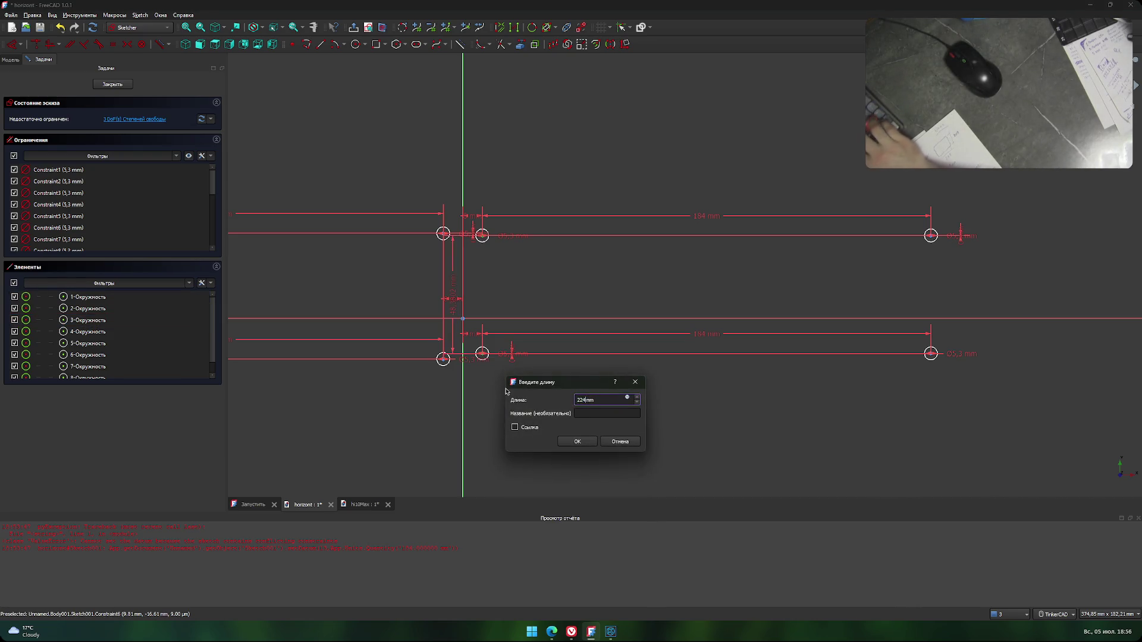
{"action": "key", "text": "Return"}
Apply the same 224 mm vertical distance to the other side's hole circles.
{"action": "scroll", "coordinate": [433, 249], "scroll_direction": "up", "scroll_amount": 2}
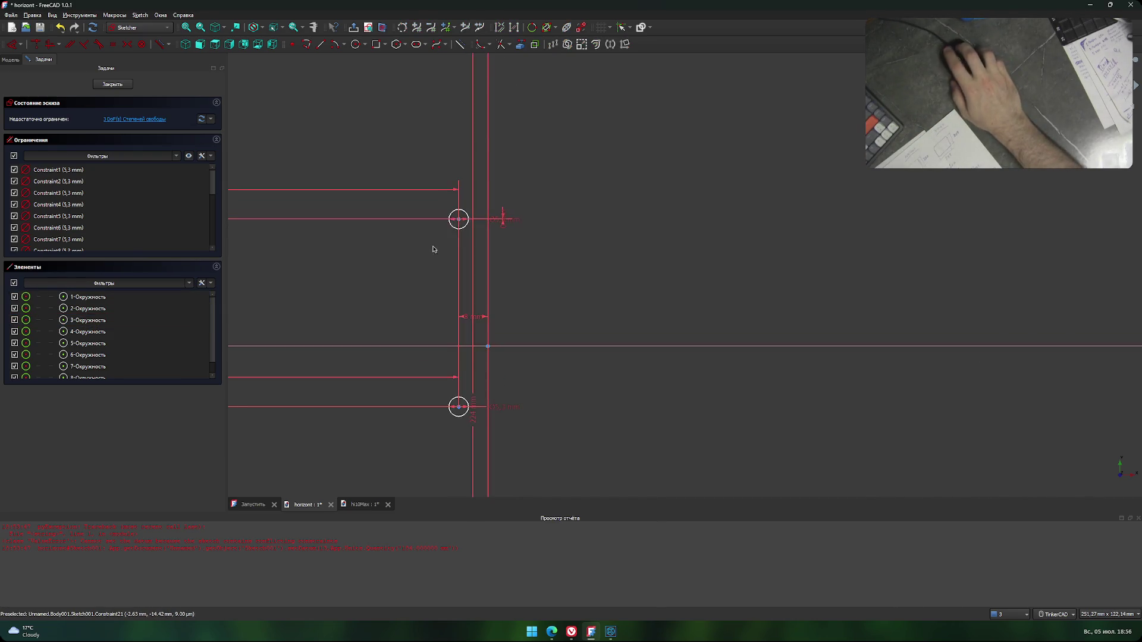
{"action": "left_click", "coordinate": [460, 221]}
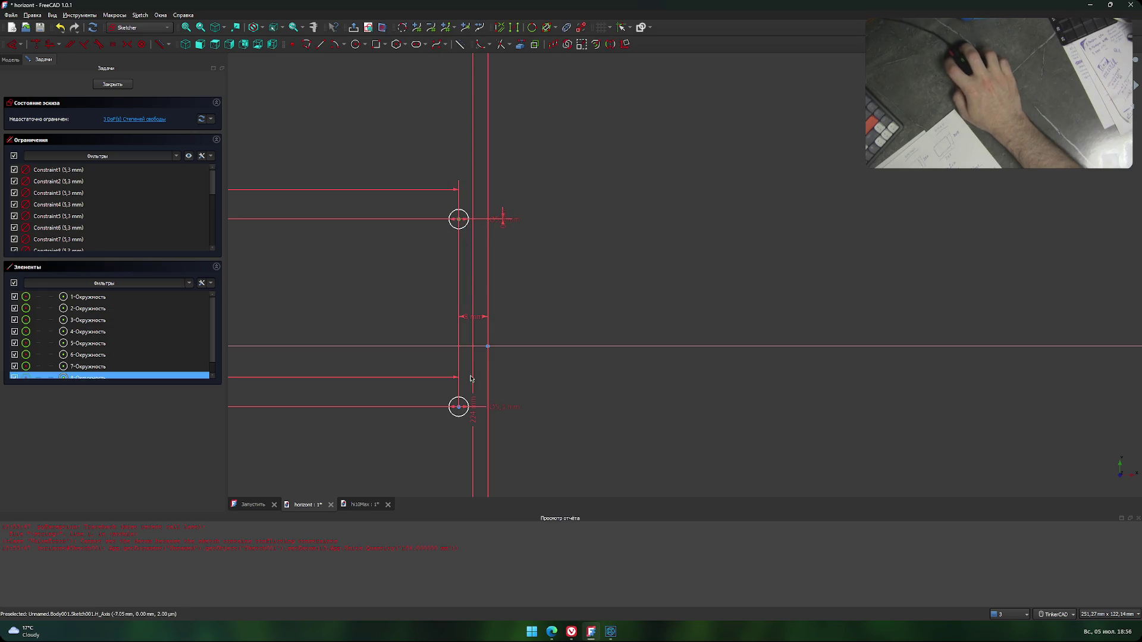
{"action": "left_click", "coordinate": [459, 407]}
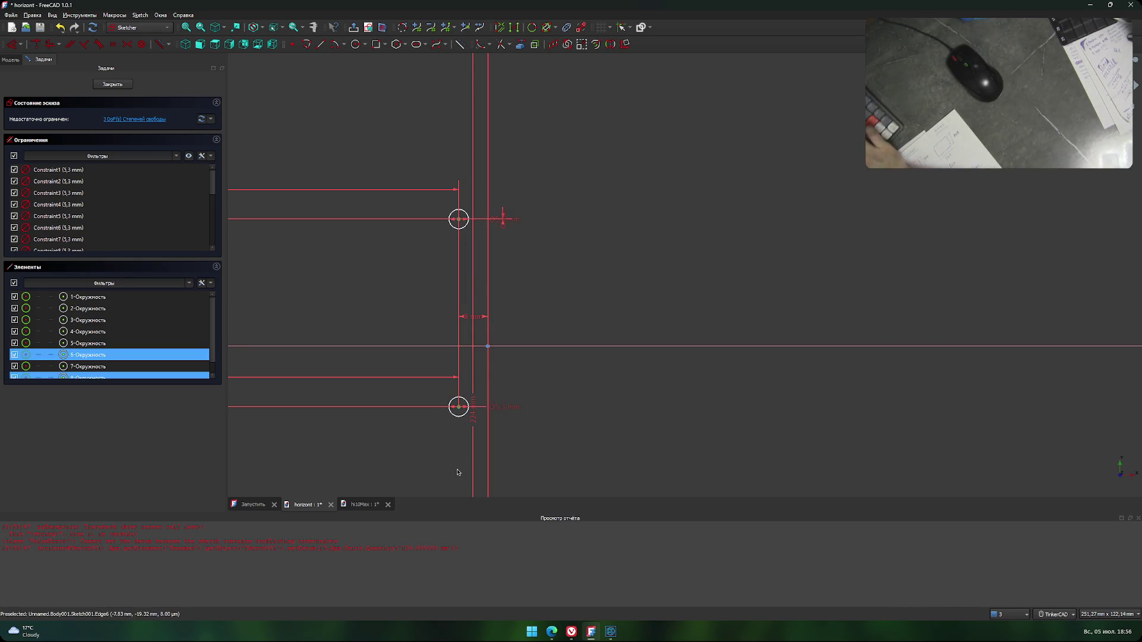
{"action": "type", "text": "i24"}
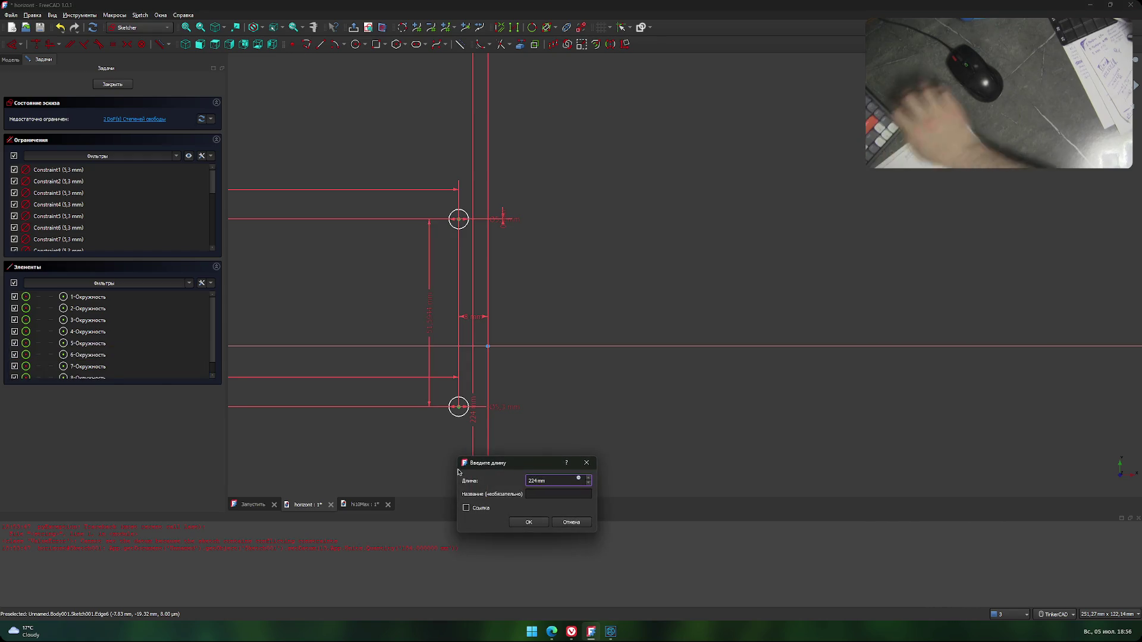
{"action": "left_click", "coordinate": [528, 522]}
Move the two 224 mm dimension labels out to the left and right sides.
{"action": "scroll", "coordinate": [511, 380], "scroll_direction": "down", "scroll_amount": 5}
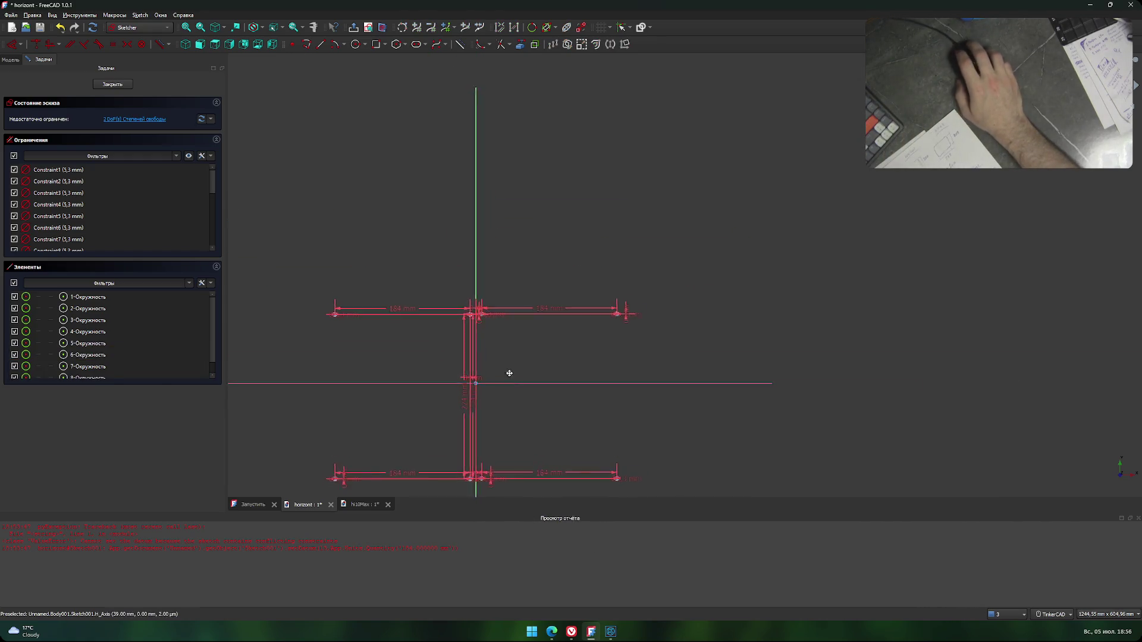
{"action": "scroll", "coordinate": [523, 286], "scroll_direction": "up", "scroll_amount": 2}
{"action": "middle_click_drag", "start_coordinate": [562, 264], "coordinate": [581, 257]}
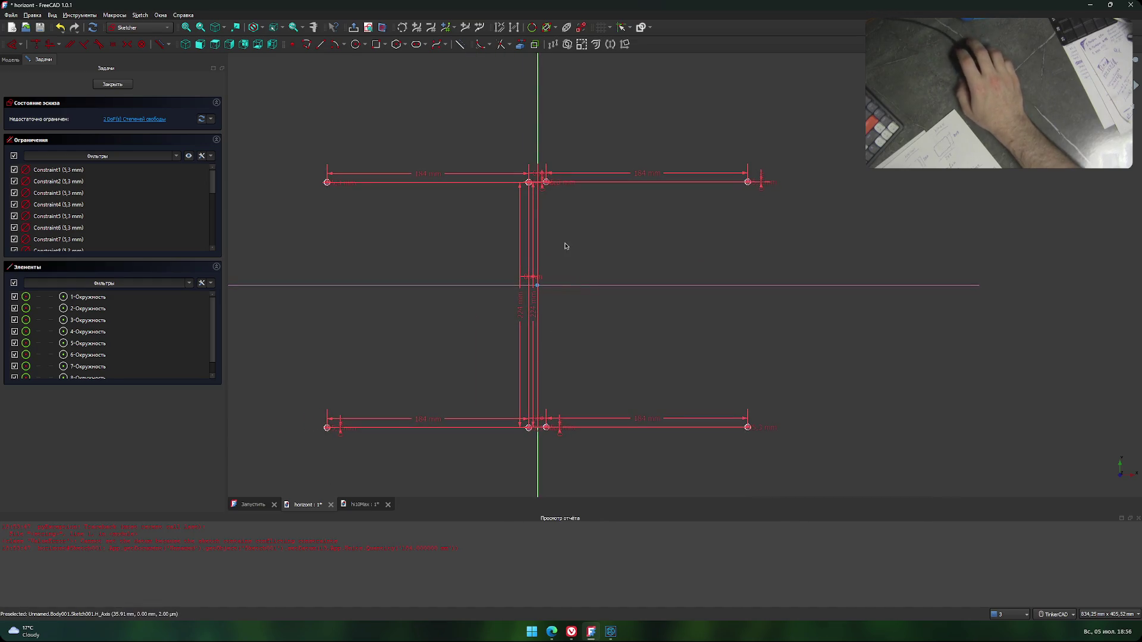
{"action": "left_click_drag", "start_coordinate": [519, 309], "coordinate": [351, 306]}
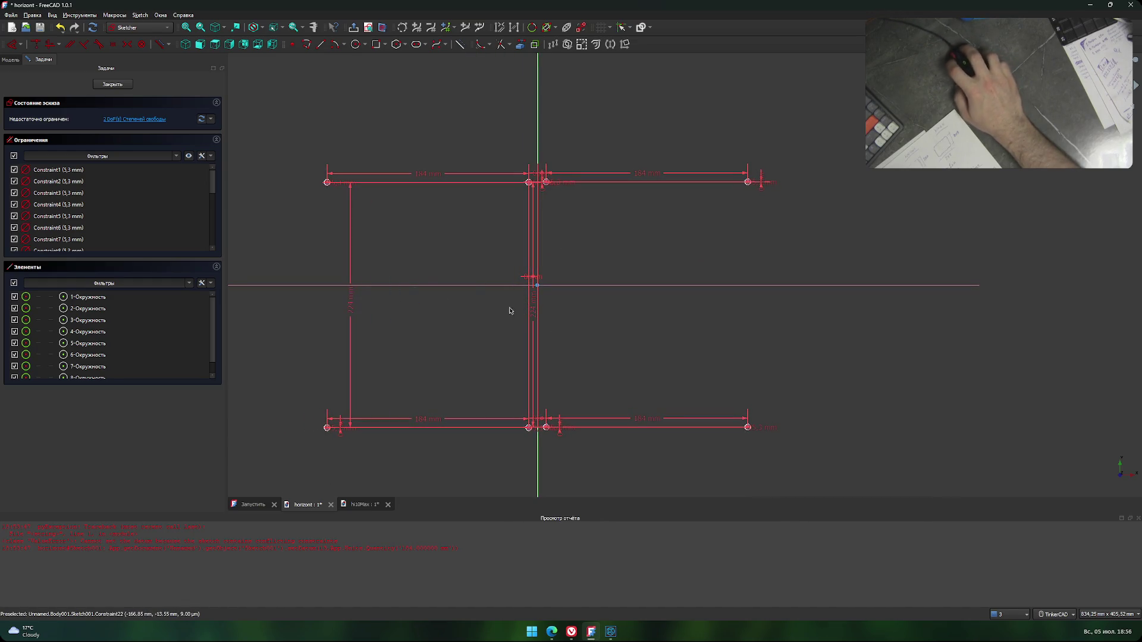
{"action": "left_click_drag", "start_coordinate": [533, 309], "coordinate": [416, 308]}
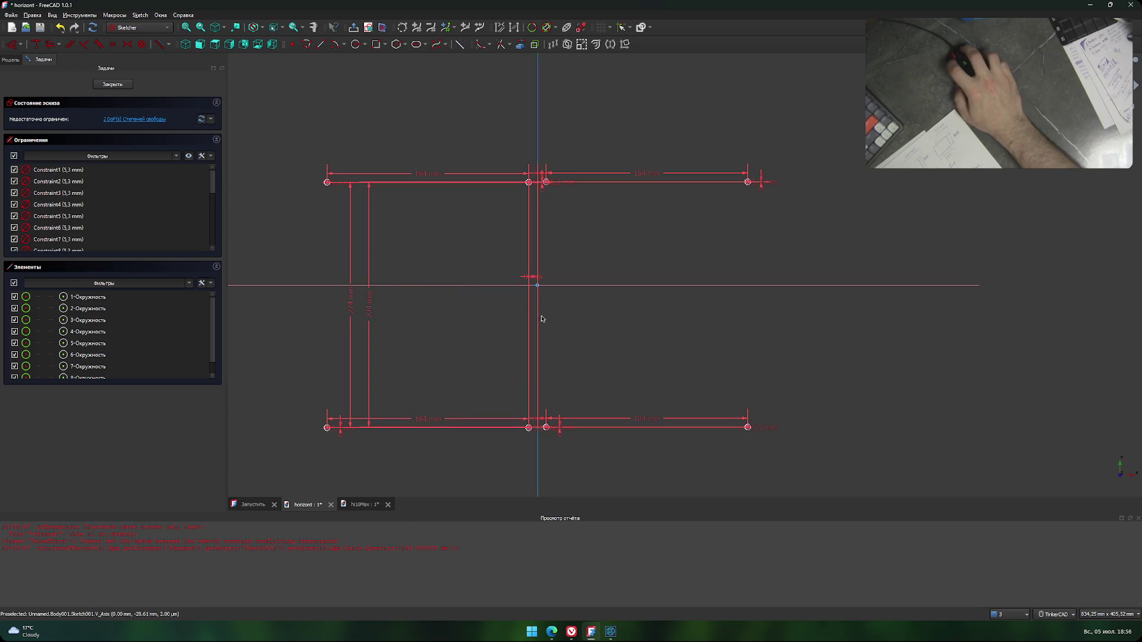
{"action": "scroll", "coordinate": [527, 300], "scroll_direction": "up", "scroll_amount": 3}
{"action": "scroll", "coordinate": [527, 300], "scroll_direction": "down", "scroll_amount": 2}
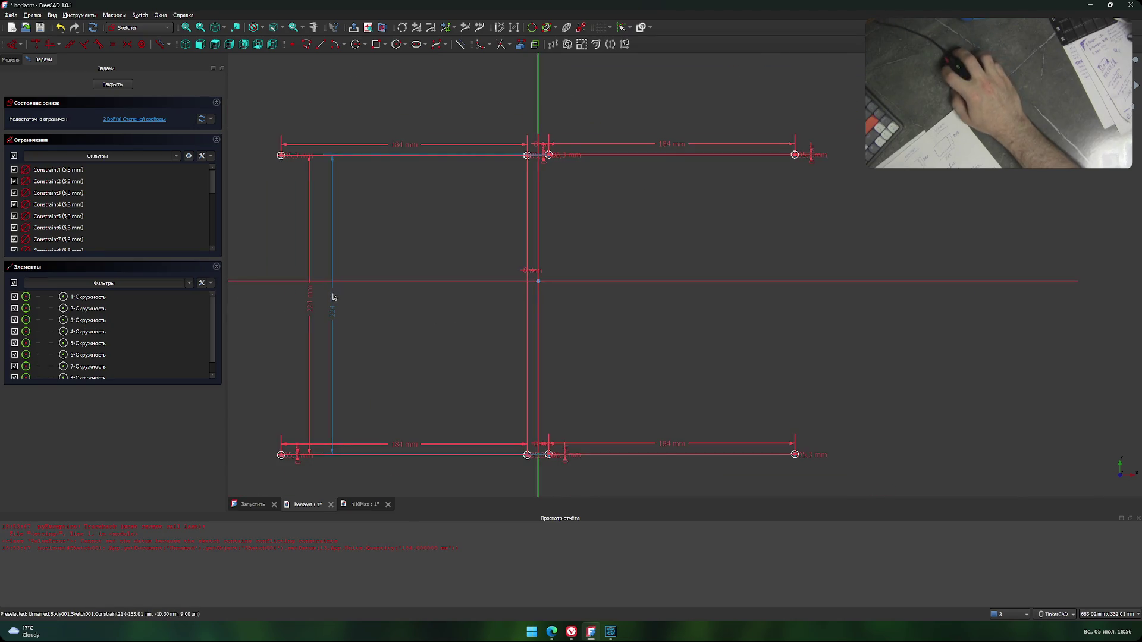
{"action": "left_click_drag", "start_coordinate": [331, 298], "coordinate": [760, 314]}
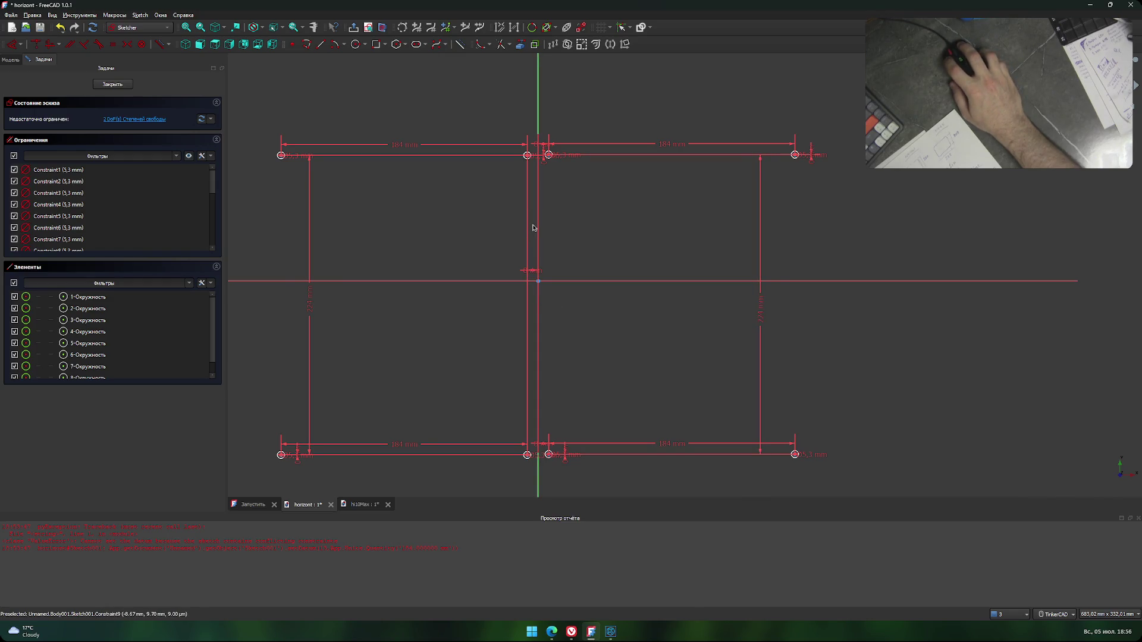
{"action": "scroll", "coordinate": [532, 265], "scroll_direction": "up", "scroll_amount": 3}
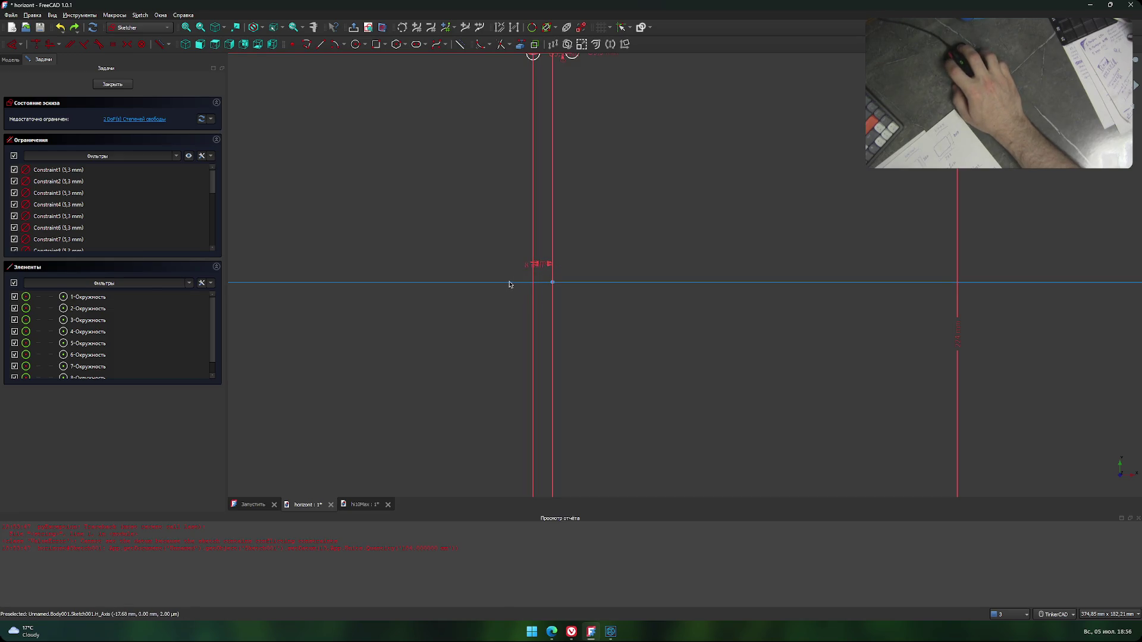
{"action": "scroll", "coordinate": [509, 284], "scroll_direction": "down", "scroll_amount": 4}
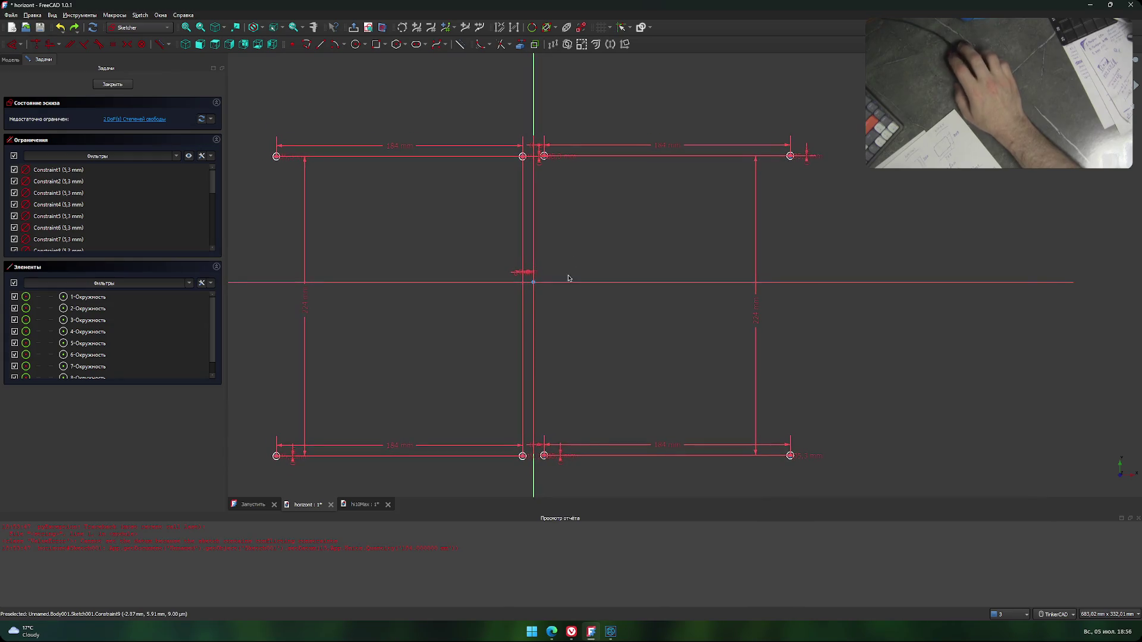
{"action": "middle_click_drag", "start_coordinate": [612, 233], "coordinate": [624, 206]}
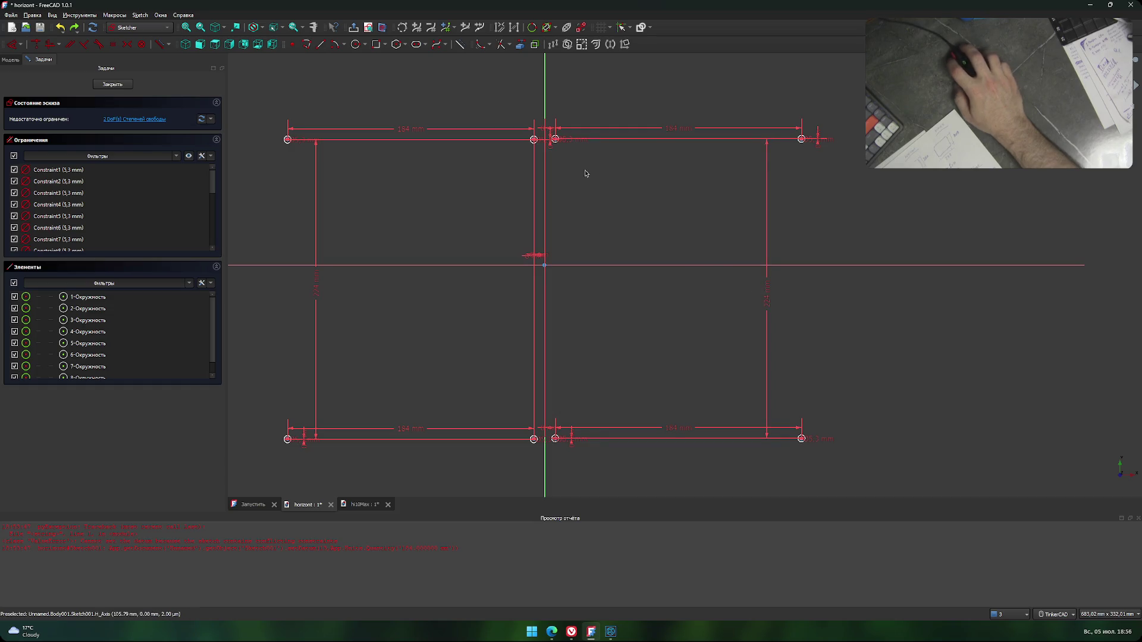
Check the KOMPAS-3D dimensions and give the first hole circle a 112 mm constraint.
{"action": "key", "text": "alt+Tab"}
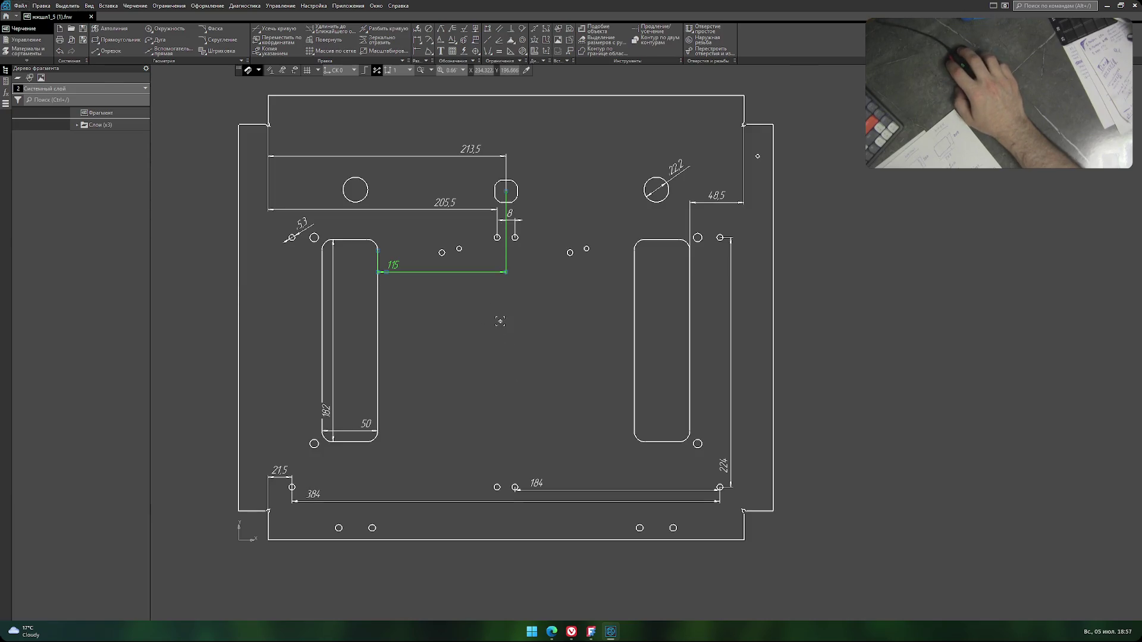
{"action": "key", "text": "alt+Tab"}
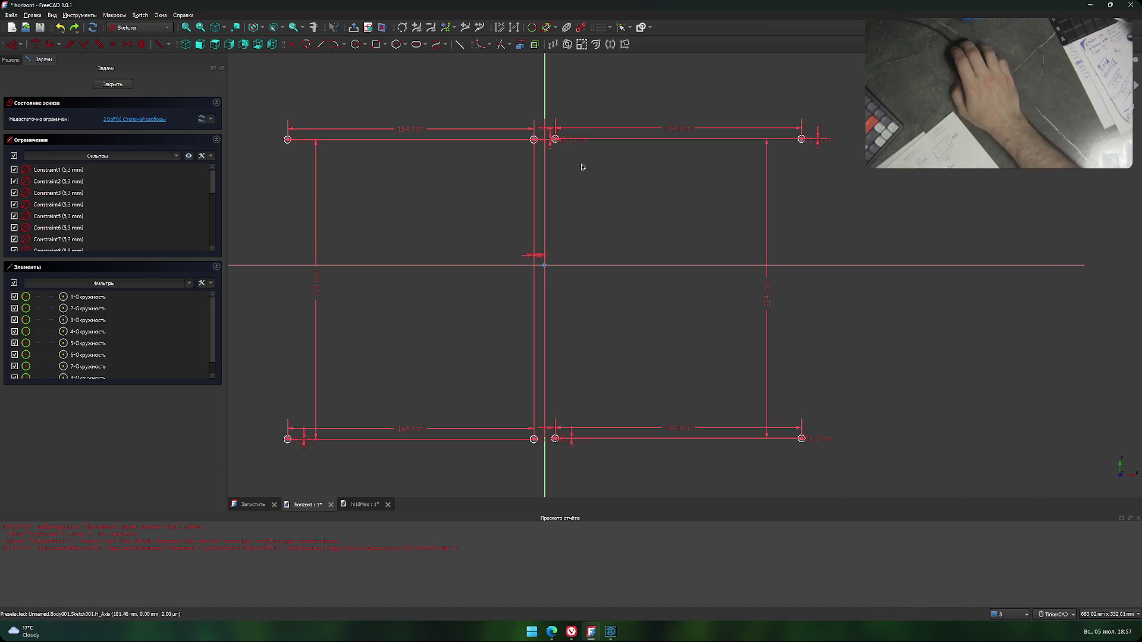
{"action": "scroll", "coordinate": [581, 155], "scroll_direction": "up", "scroll_amount": 2}
{"action": "scroll", "coordinate": [548, 132], "scroll_direction": "up", "scroll_amount": 3}
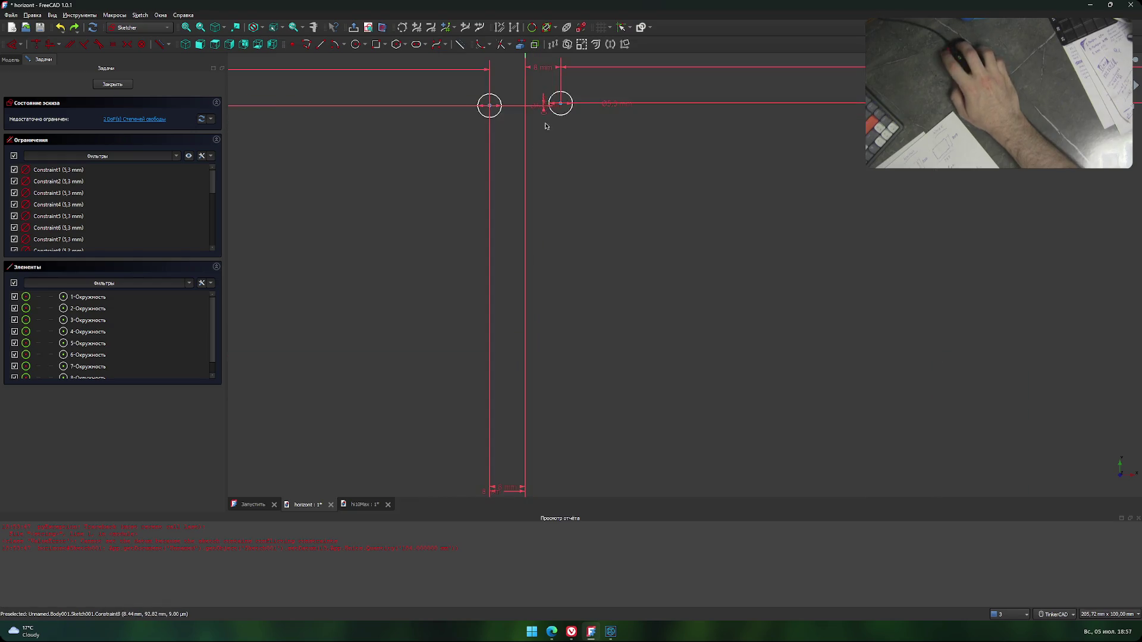
{"action": "left_click", "coordinate": [562, 106]}
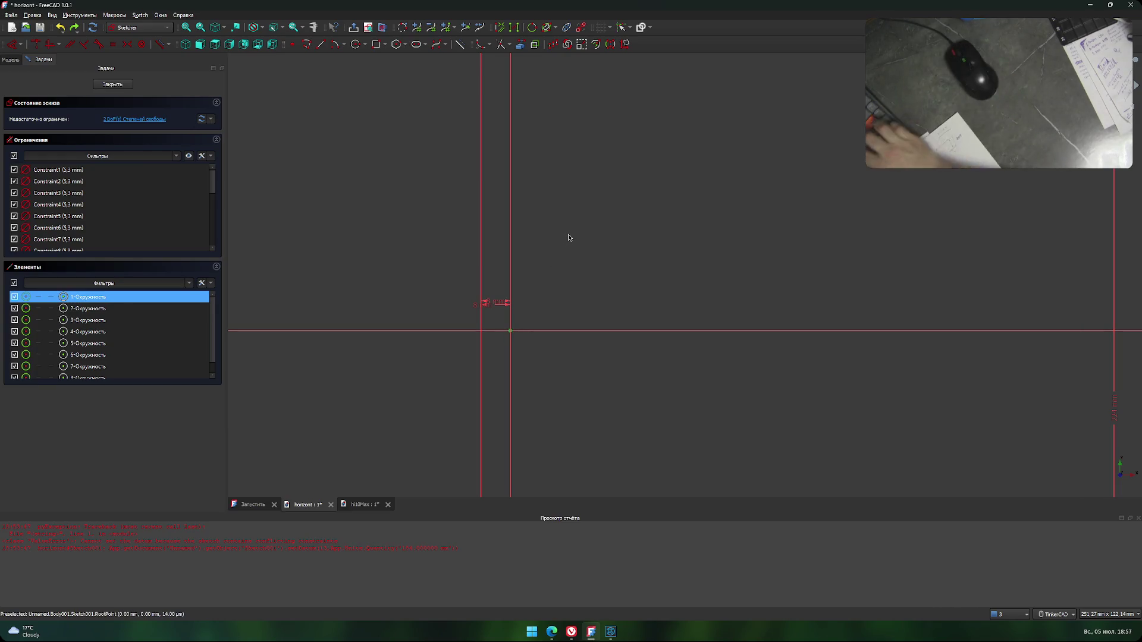
{"action": "type", "text": "i112"}
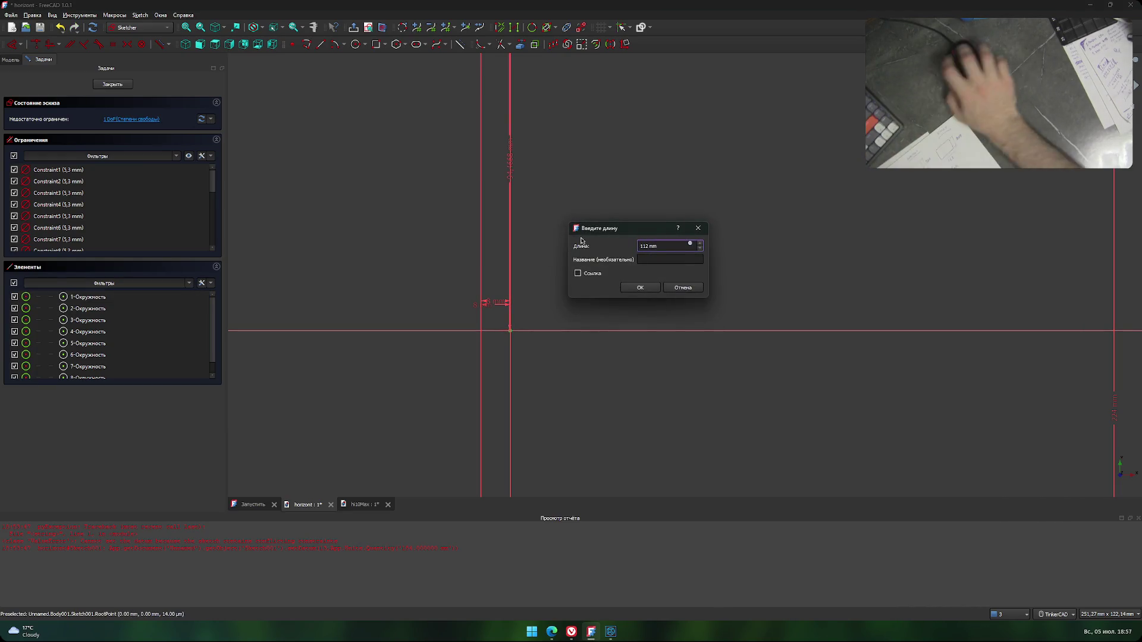
{"action": "left_click", "coordinate": [640, 287]}
Constrain circle 8's centre 112 mm vertically from the horizontal axis.
{"action": "scroll", "coordinate": [636, 287], "scroll_direction": "down", "scroll_amount": 5}
{"action": "scroll", "coordinate": [621, 218], "scroll_direction": "up", "scroll_amount": 1}
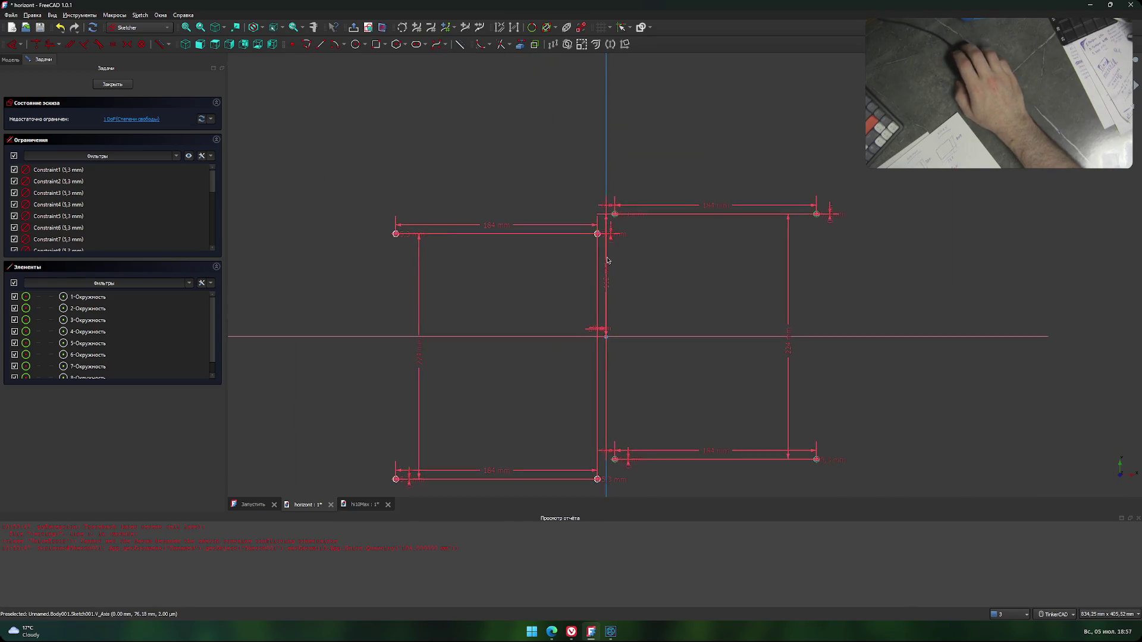
{"action": "scroll", "coordinate": [610, 265], "scroll_direction": "up", "scroll_amount": 4}
{"action": "left_click", "coordinate": [617, 192]}
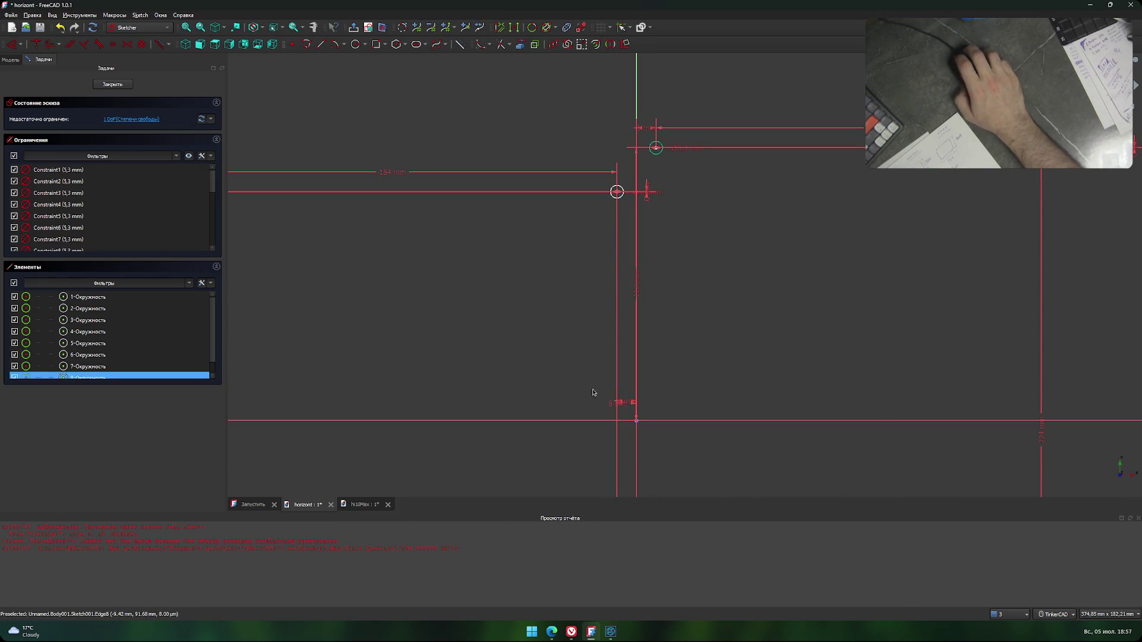
{"action": "middle_click_drag", "start_coordinate": [632, 408], "coordinate": [578, 334]}
{"action": "left_click", "coordinate": [583, 348]}
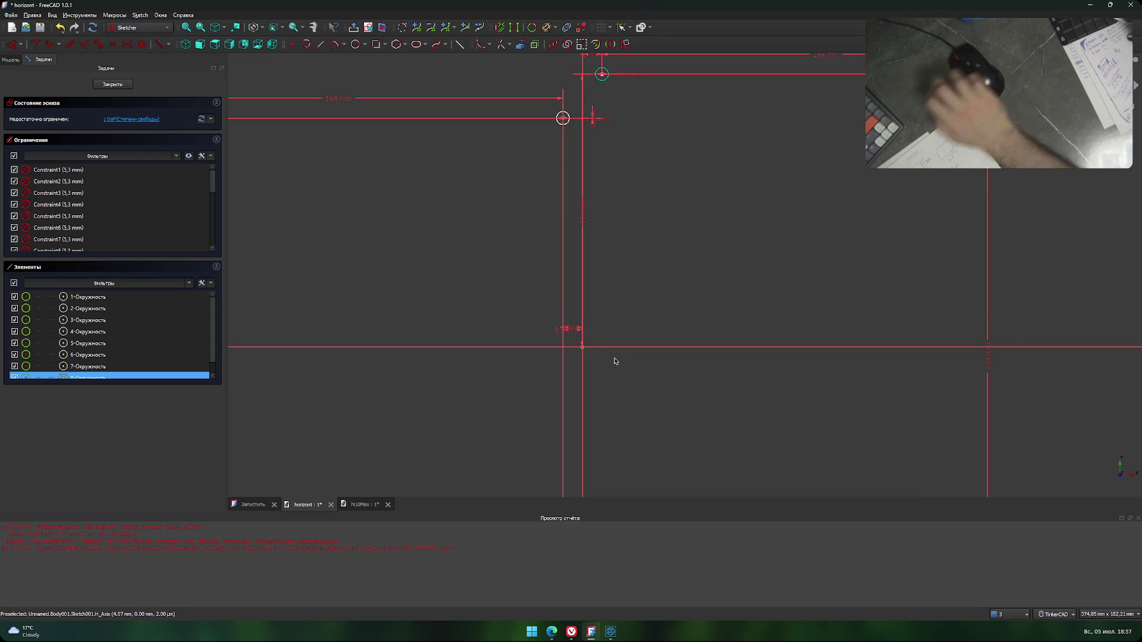
{"action": "type", "text": "i112"}
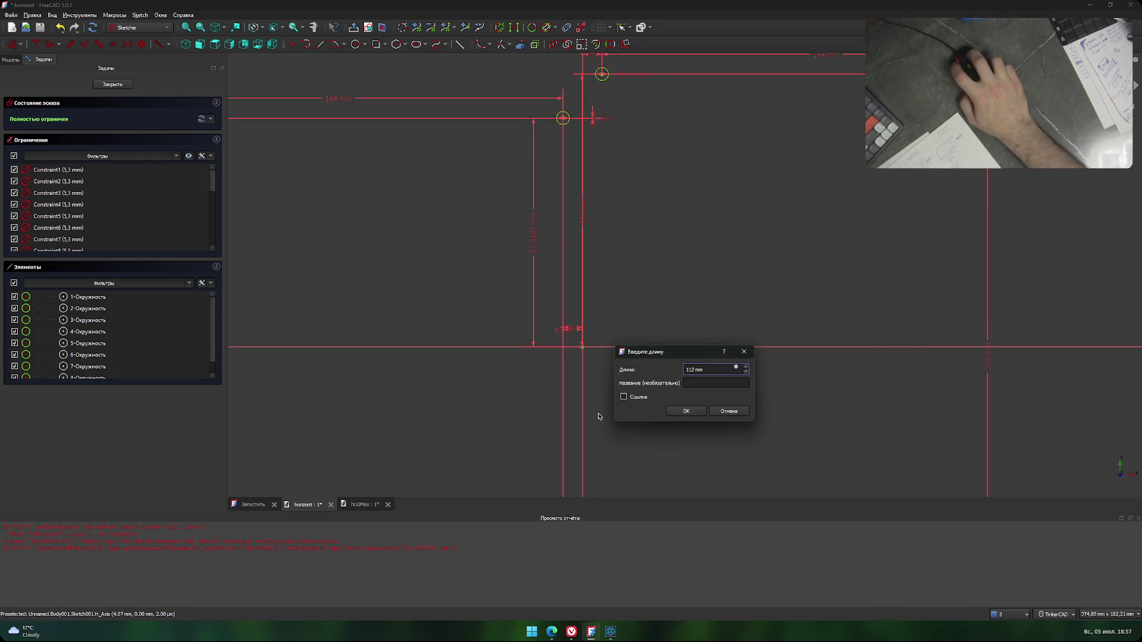
{"action": "left_click", "coordinate": [686, 411]}
Drag the left and right 224 mm dimensions inward toward the centre.
{"action": "scroll", "coordinate": [637, 400], "scroll_direction": "down", "scroll_amount": 3}
{"action": "scroll", "coordinate": [676, 363], "scroll_direction": "down", "scroll_amount": 3}
{"action": "scroll", "coordinate": [653, 363], "scroll_direction": "up", "scroll_amount": 1}
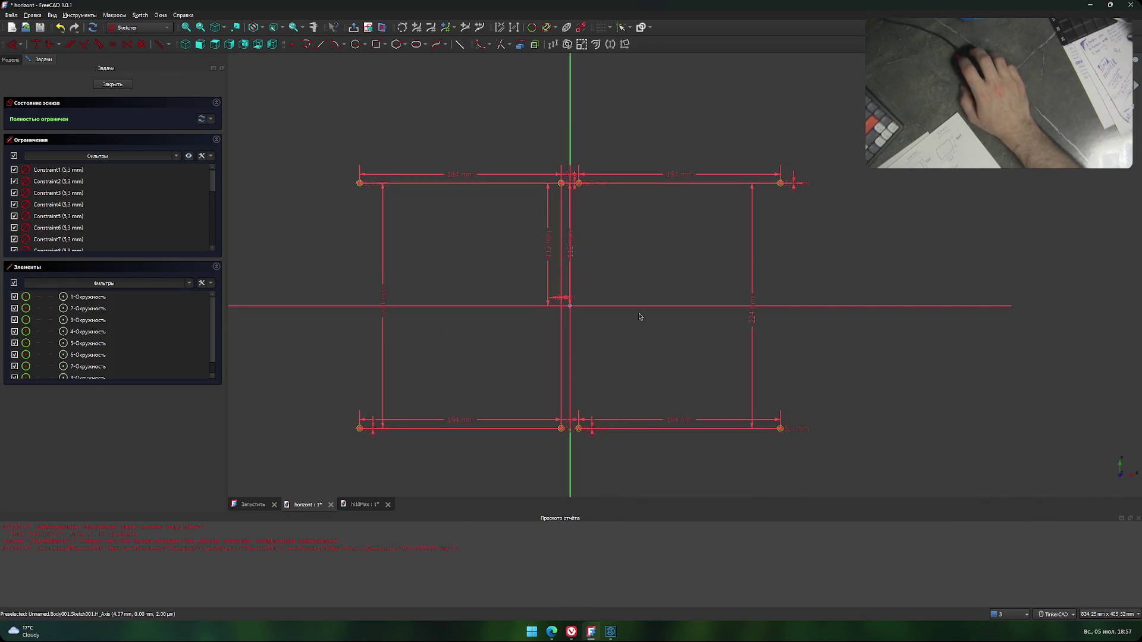
{"action": "left_click_drag", "start_coordinate": [382, 296], "coordinate": [529, 300]}
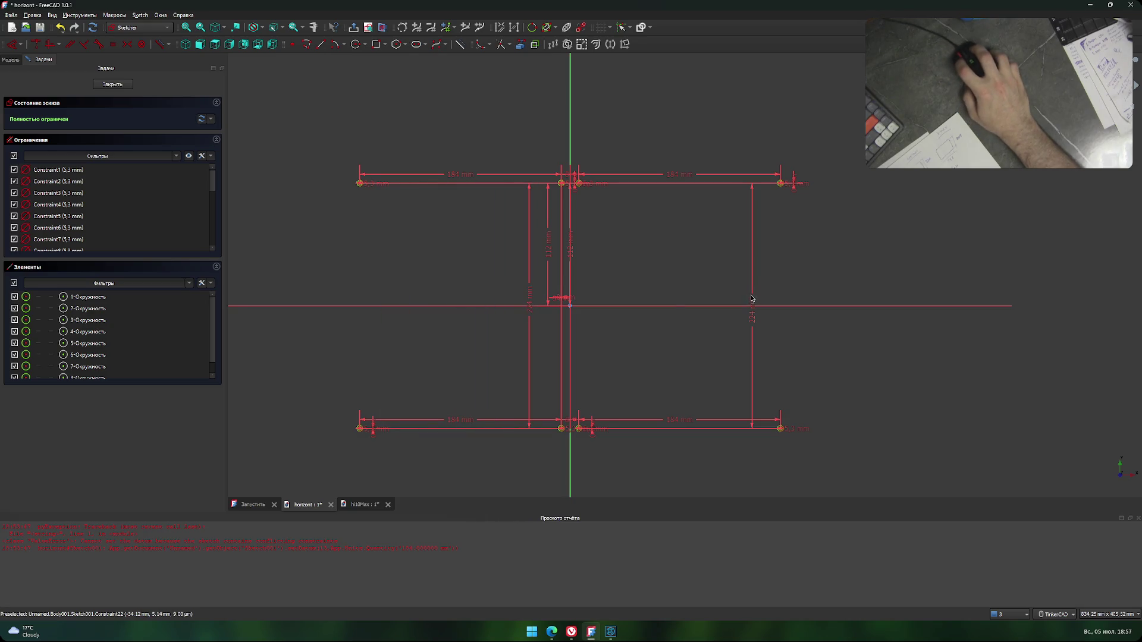
{"action": "left_click_drag", "start_coordinate": [751, 299], "coordinate": [591, 306]}
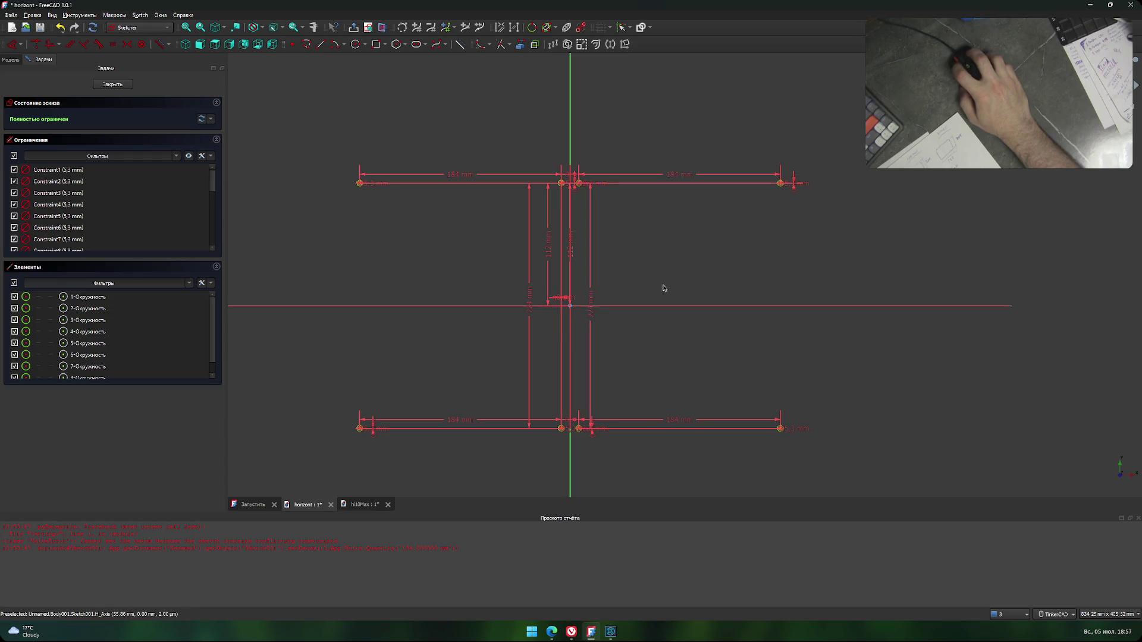
Draw a rectangle left of centre for the slot.
{"action": "key", "text": "g"}
{"action": "key", "text": "r"}
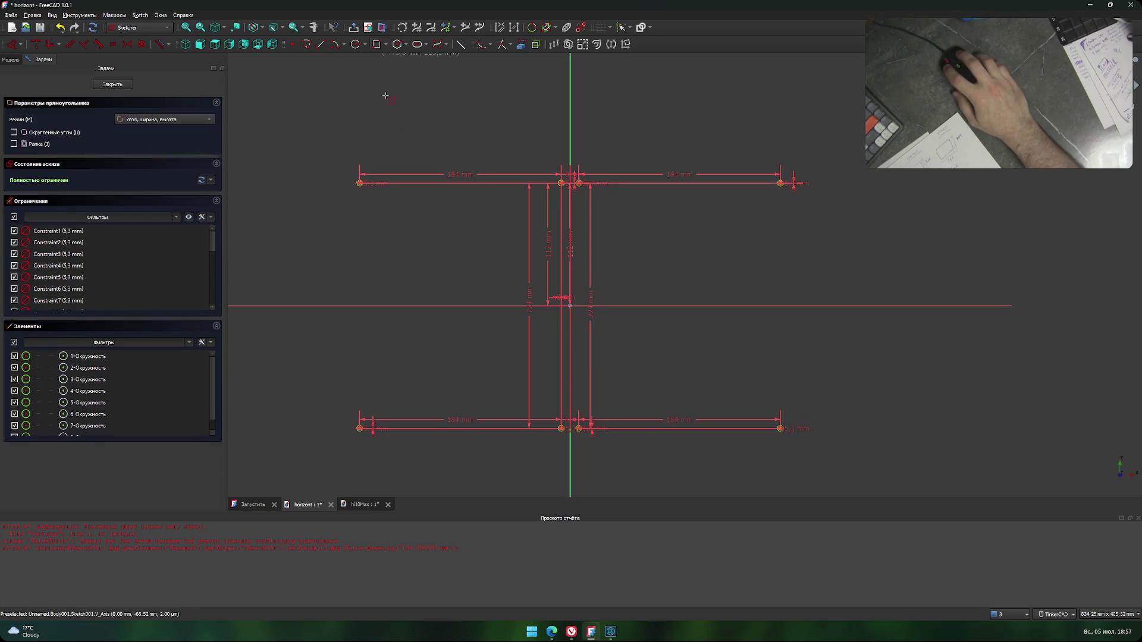
{"action": "left_click", "coordinate": [382, 217]}
{"action": "left_click", "coordinate": [431, 387]}
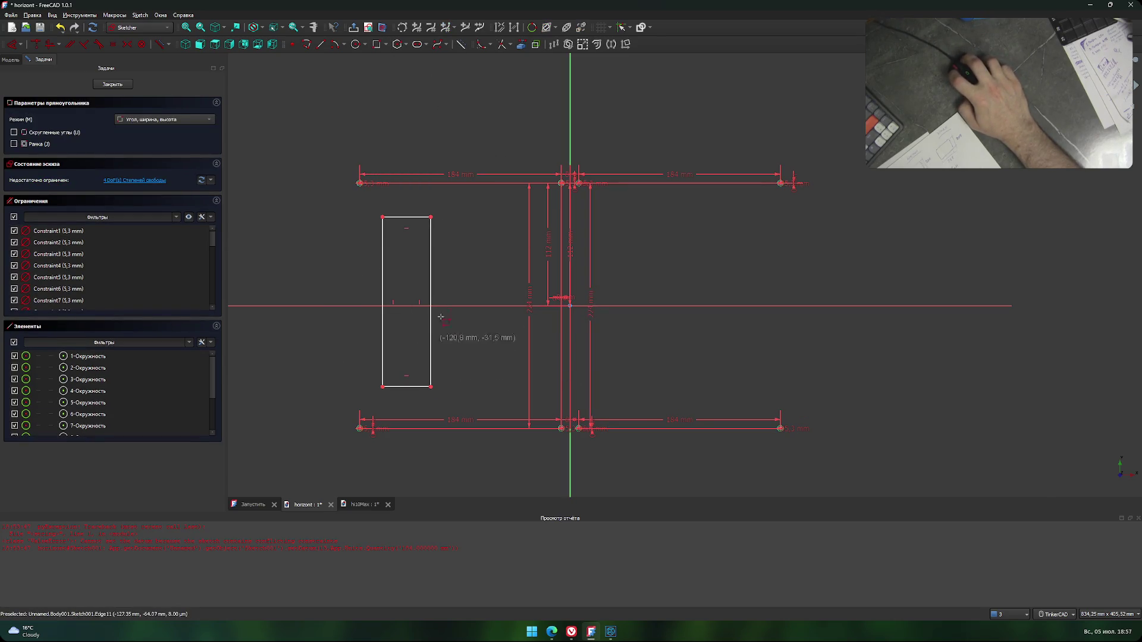
{"action": "right_click", "coordinate": [455, 277]}
{"action": "key", "text": "alt+Tab"}
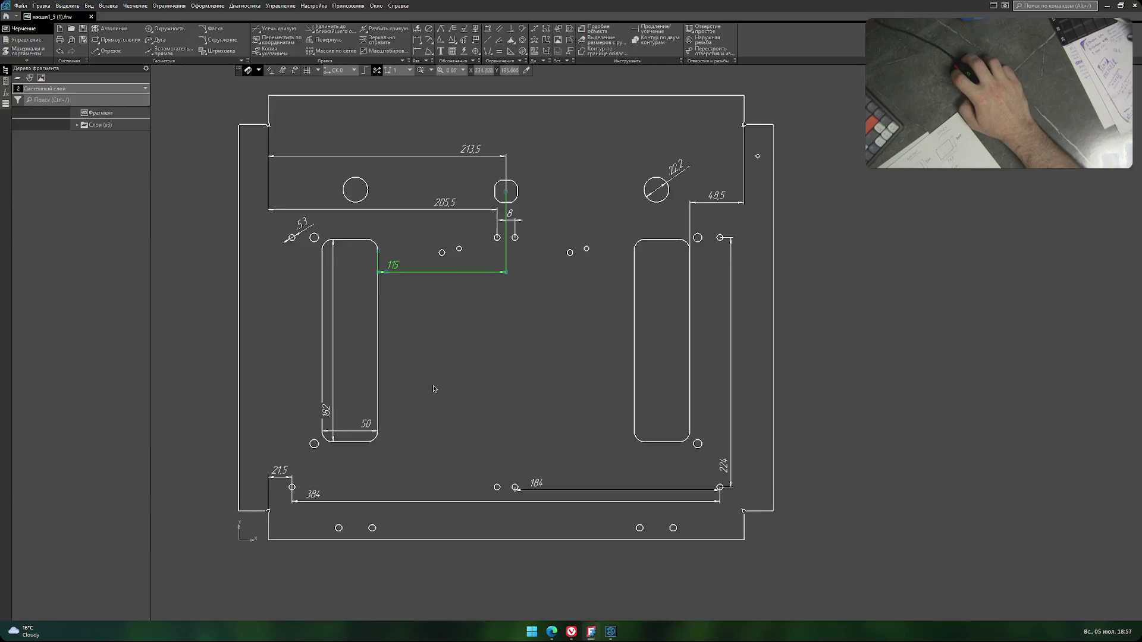
{"action": "key", "text": "alt+Tab"}
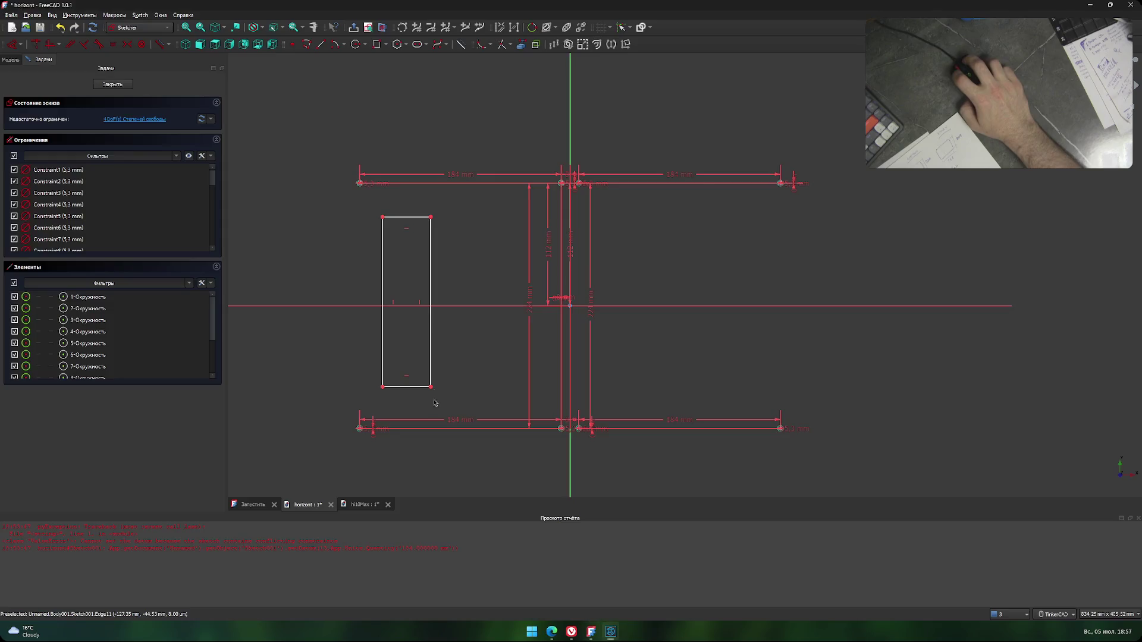
Dimension the slot 182 mm tall and 50 mm wide, then check it against KOMPAS-3D.
{"action": "left_click", "coordinate": [431, 290]}
{"action": "type", "text": "i"}
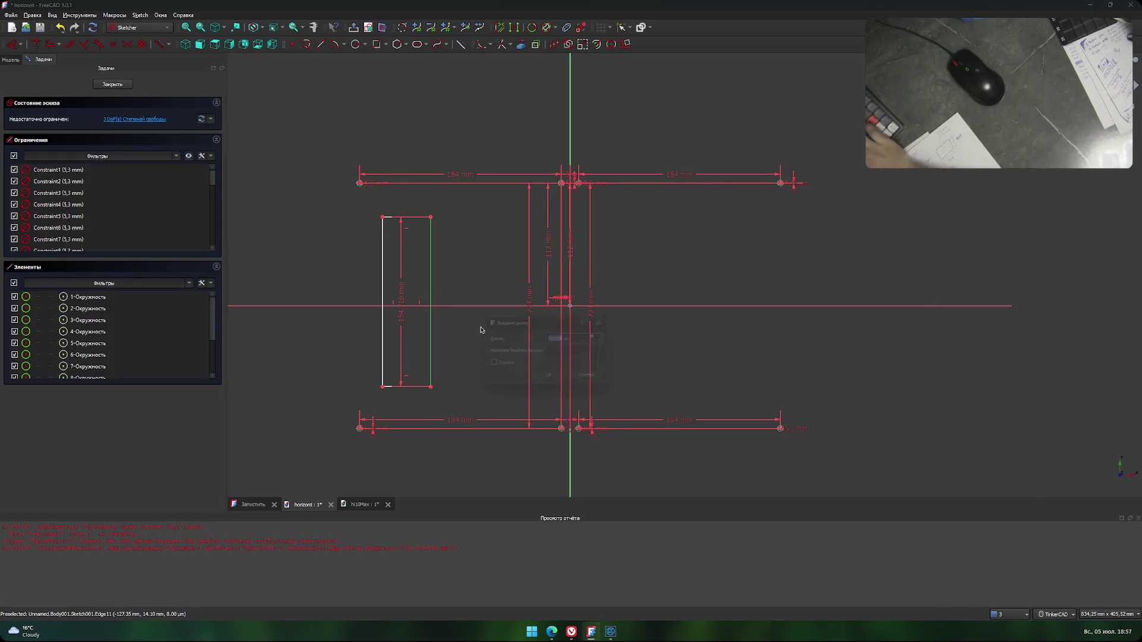
{"action": "type", "text": "182"}
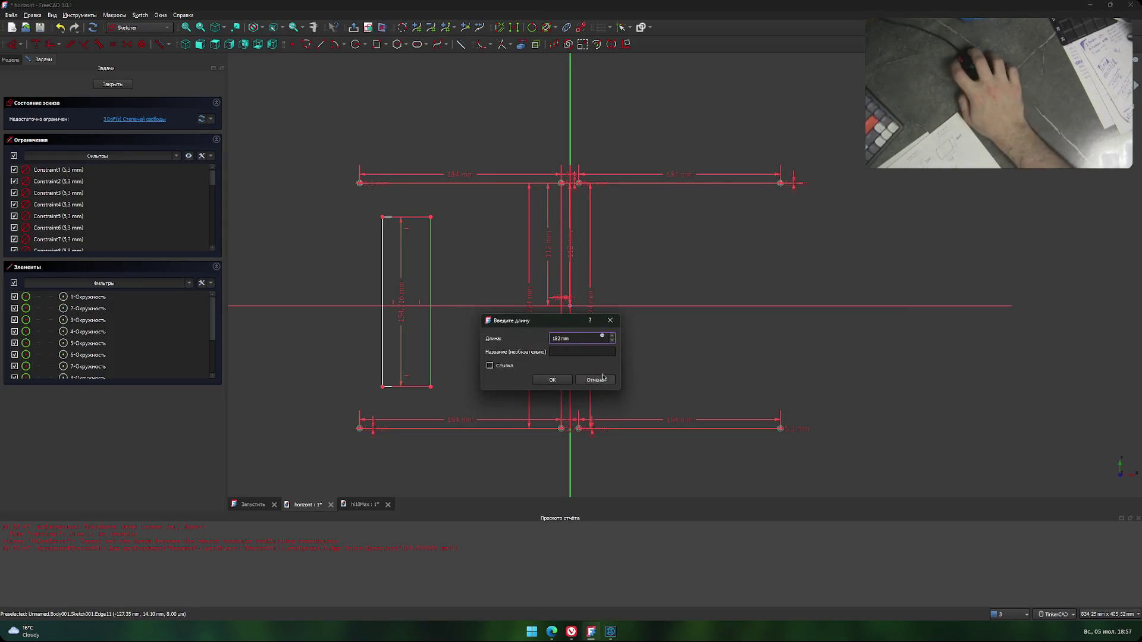
{"action": "left_click", "coordinate": [552, 380]}
{"action": "left_click", "coordinate": [414, 397]}
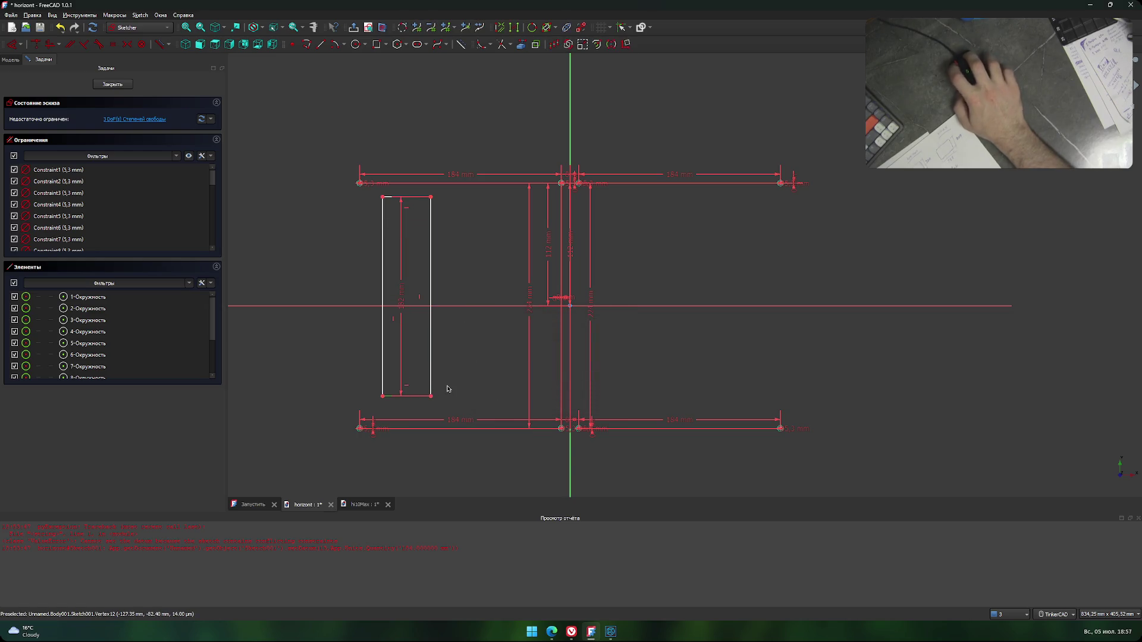
{"action": "type", "text": "l50"}
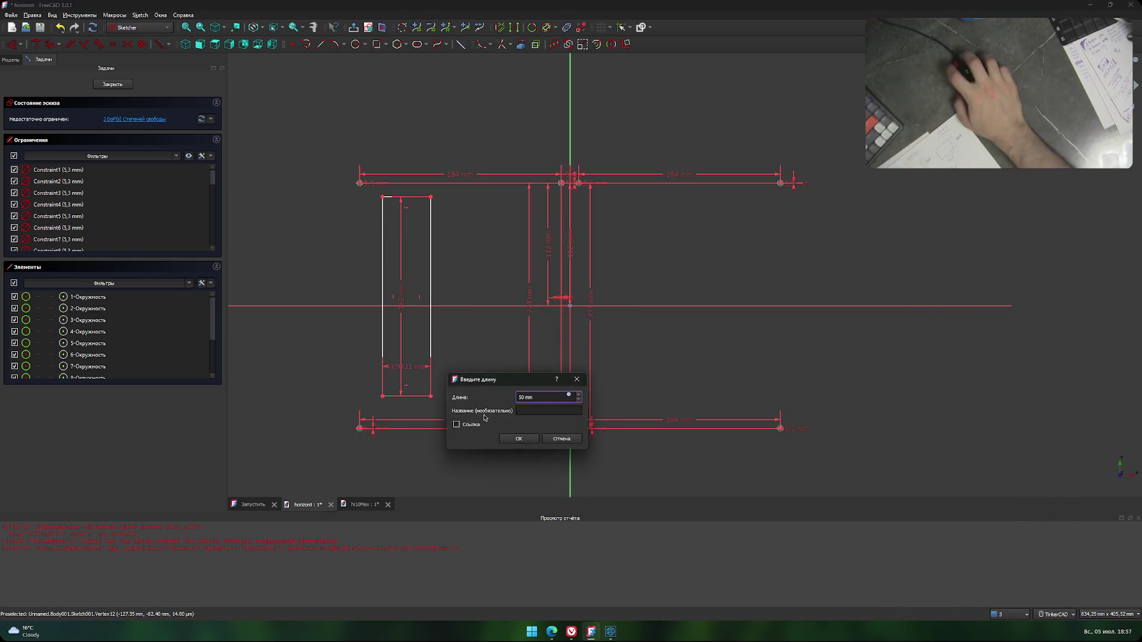
{"action": "left_click", "coordinate": [518, 439]}
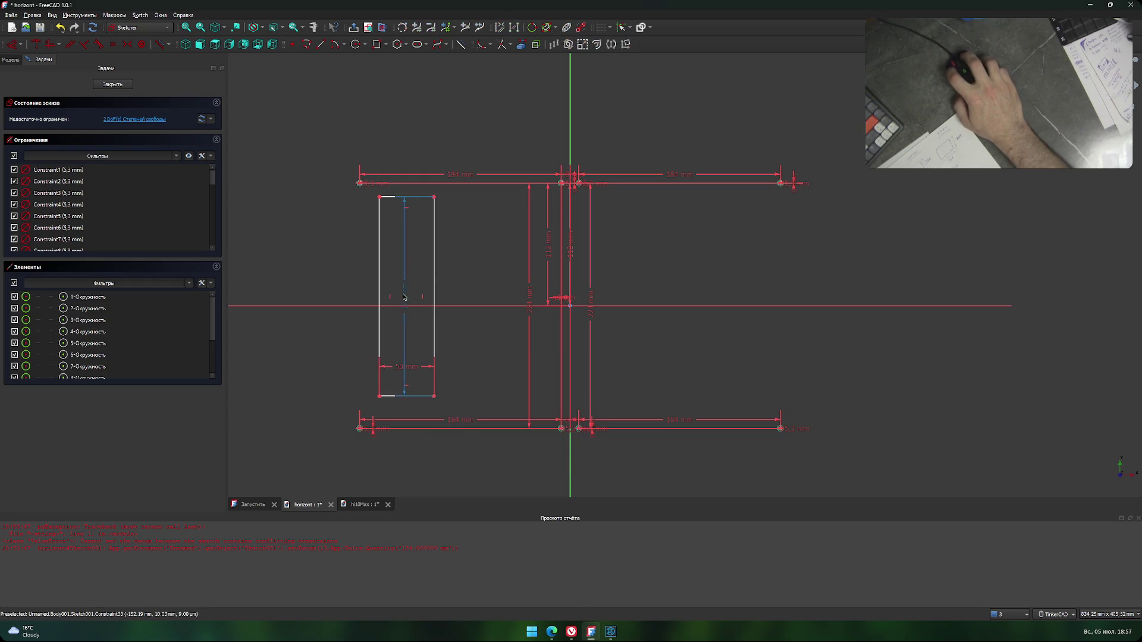
{"action": "left_click_drag", "start_coordinate": [405, 298], "coordinate": [446, 299]}
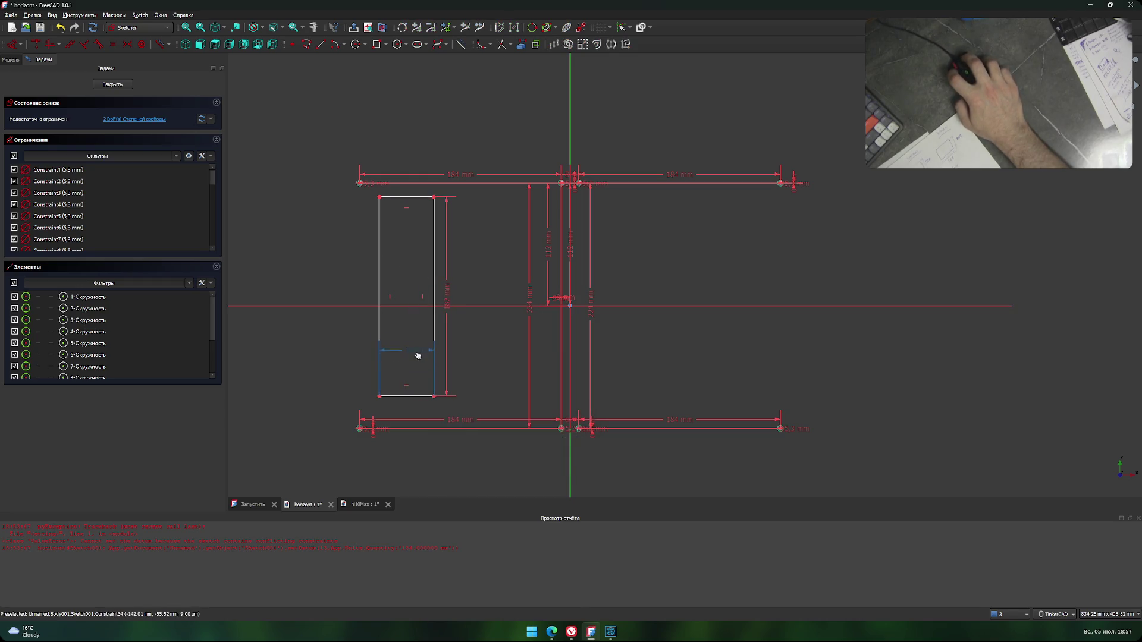
{"action": "left_click_drag", "start_coordinate": [417, 355], "coordinate": [418, 367]}
{"action": "left_click_drag", "start_coordinate": [447, 295], "coordinate": [425, 298]}
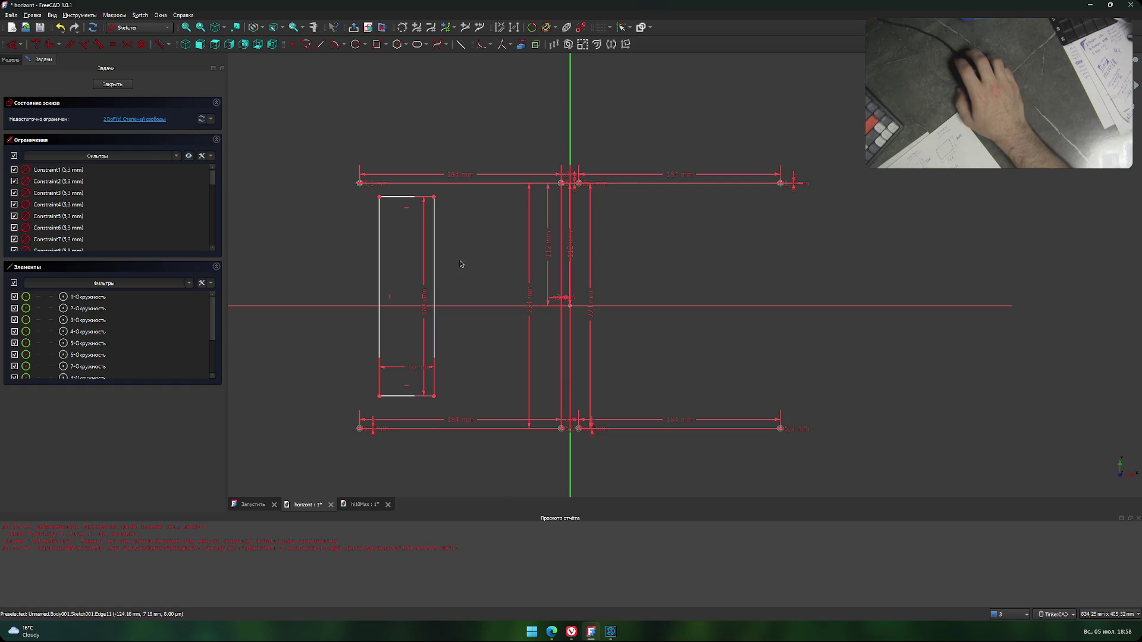
{"action": "key", "text": "alt+Tab"}
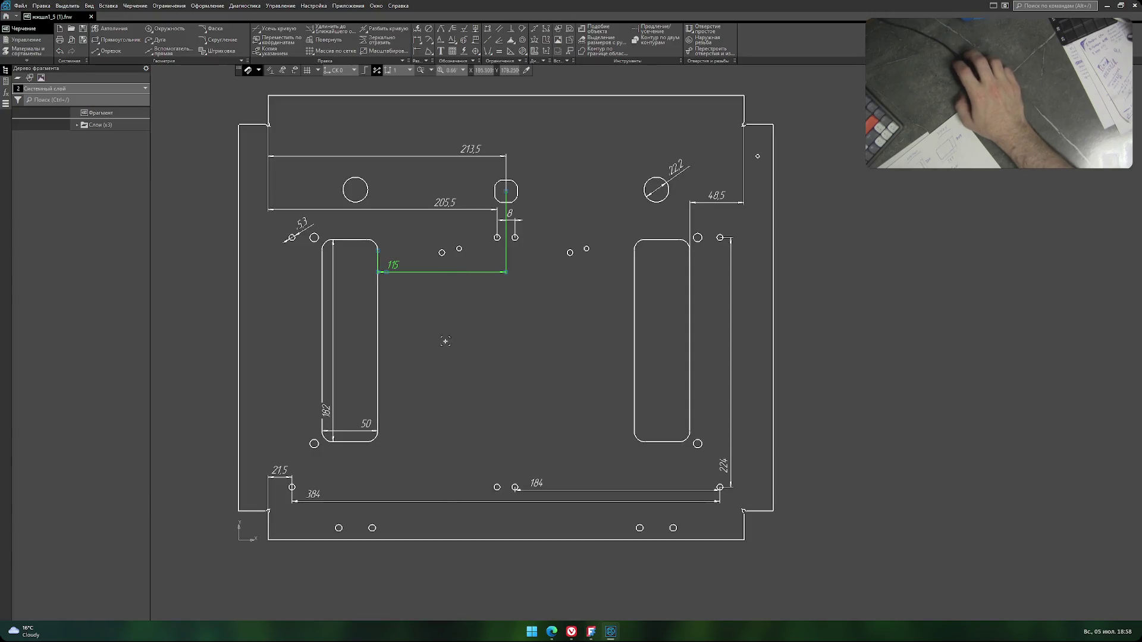
Fix the left slot's top-right corner 115 mm from the centre line, then begin a second rectangle.
{"action": "key", "text": "alt+Tab"}
{"action": "key", "text": "alt+Tab"}
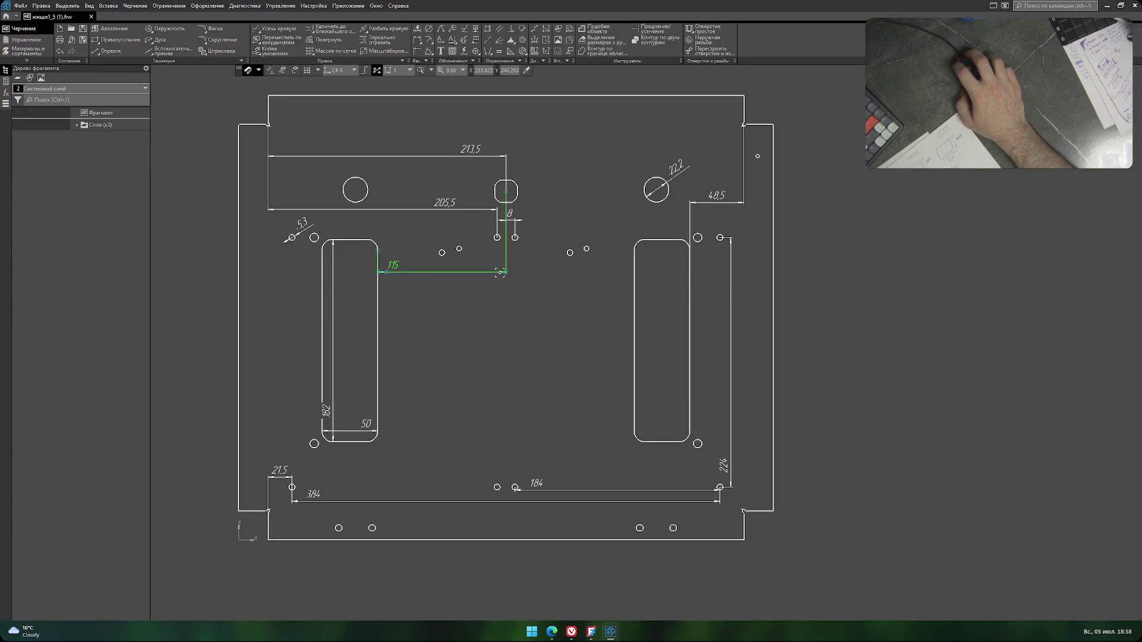
{"action": "key", "text": "alt+Tab"}
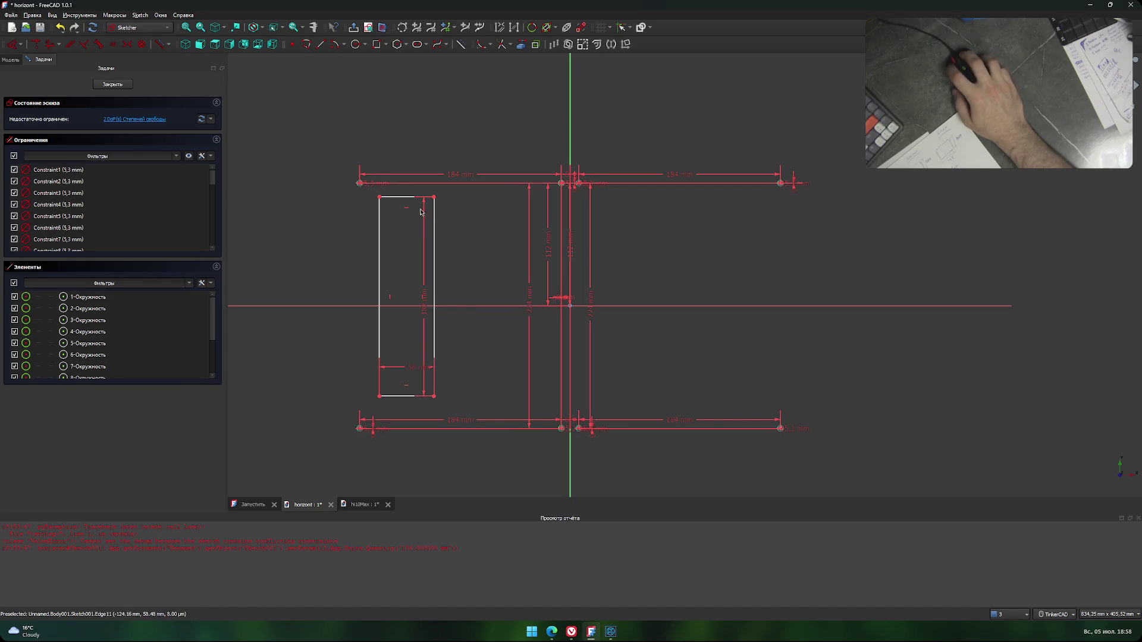
{"action": "key", "text": "alt+Tab"}
{"action": "key", "text": "alt+Tab"}
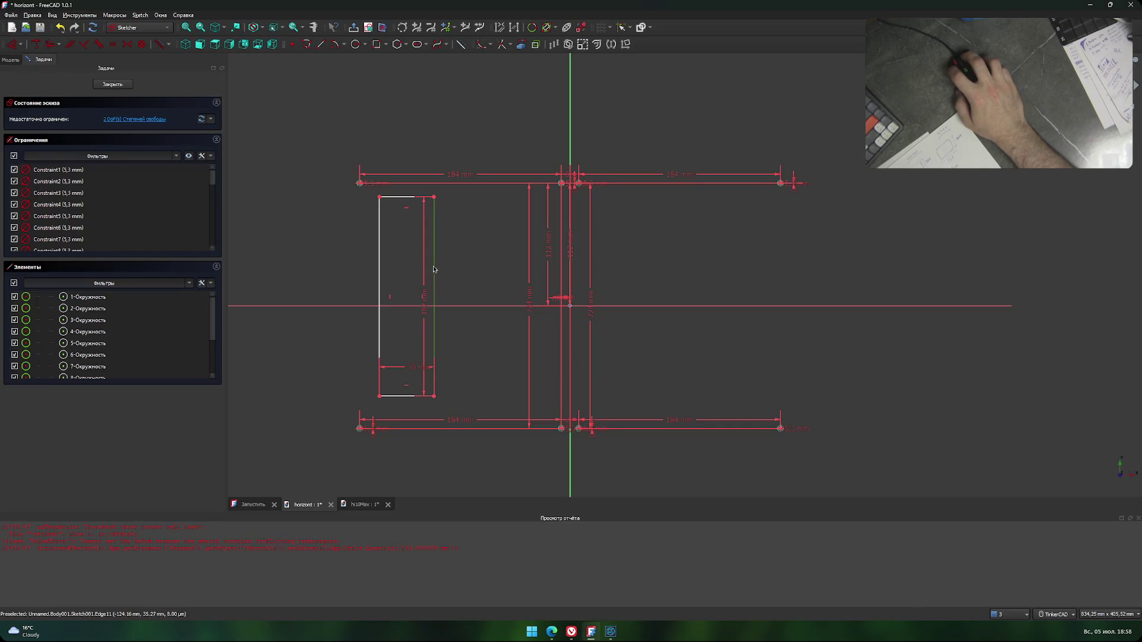
{"action": "scroll", "coordinate": [452, 256], "scroll_direction": "down", "scroll_amount": 1}
{"action": "scroll", "coordinate": [440, 235], "scroll_direction": "up", "scroll_amount": 1}
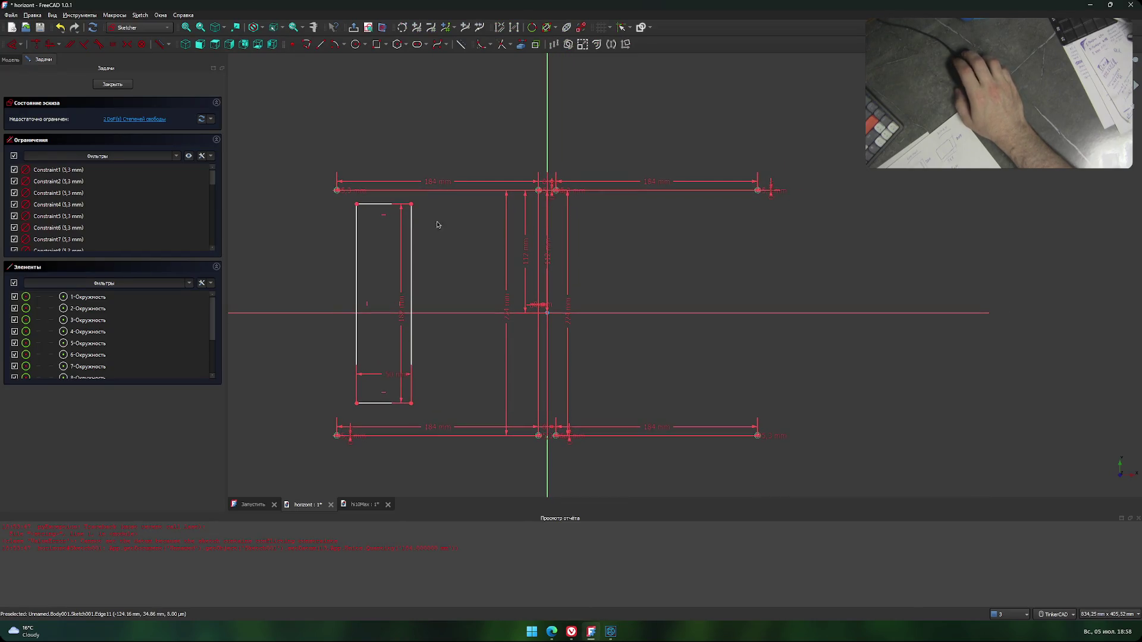
{"action": "left_click", "coordinate": [411, 205]}
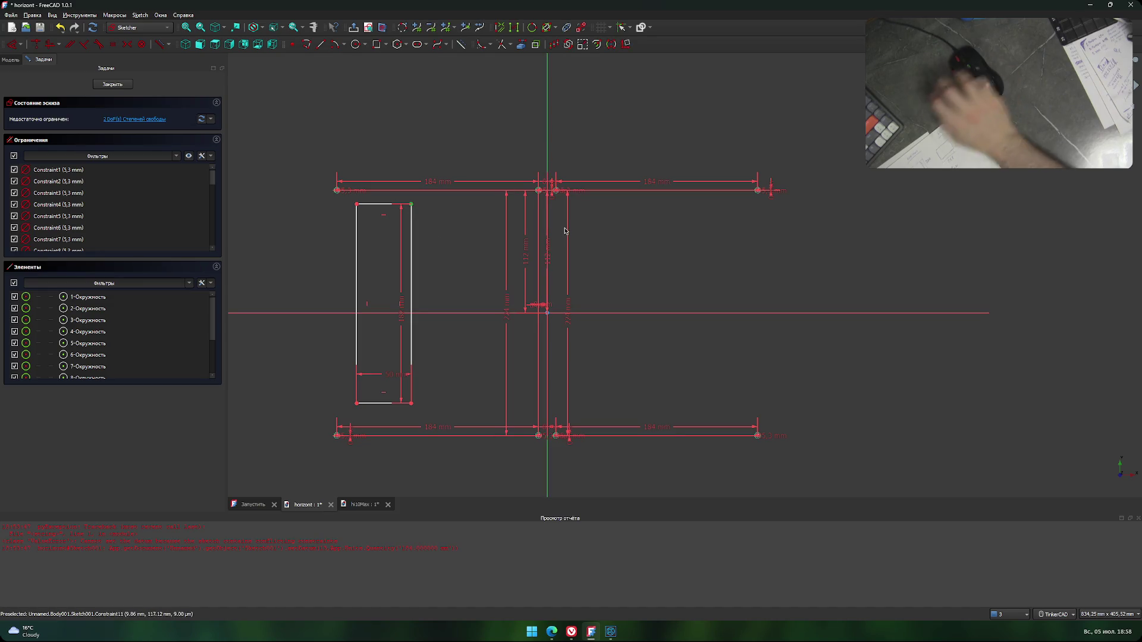
{"action": "type", "text": "l115"}
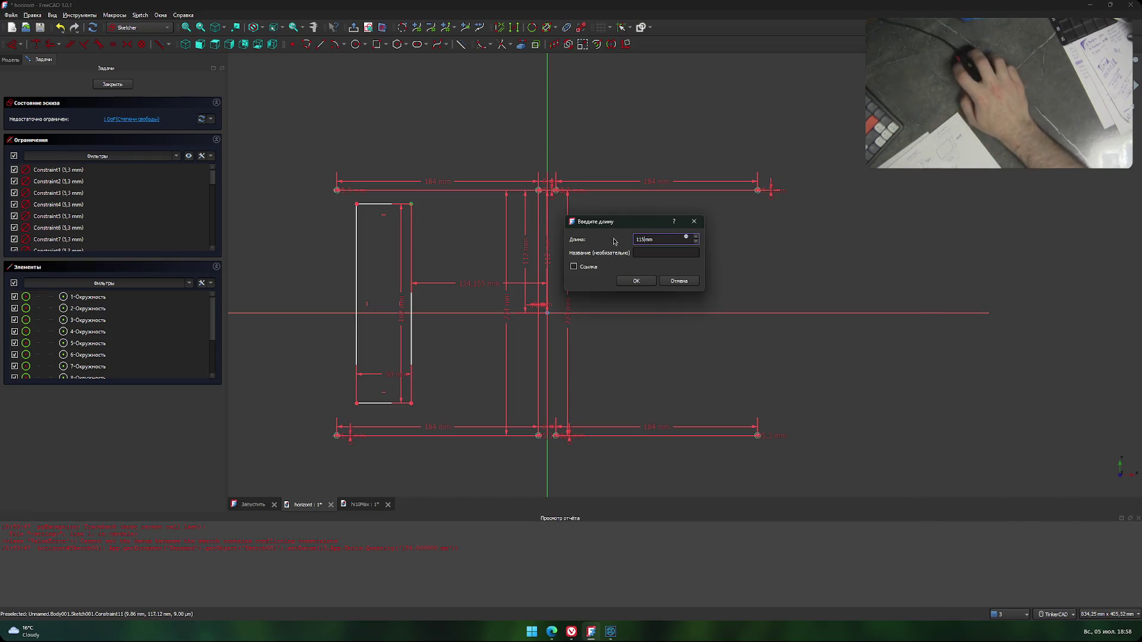
{"action": "left_click", "coordinate": [636, 281]}
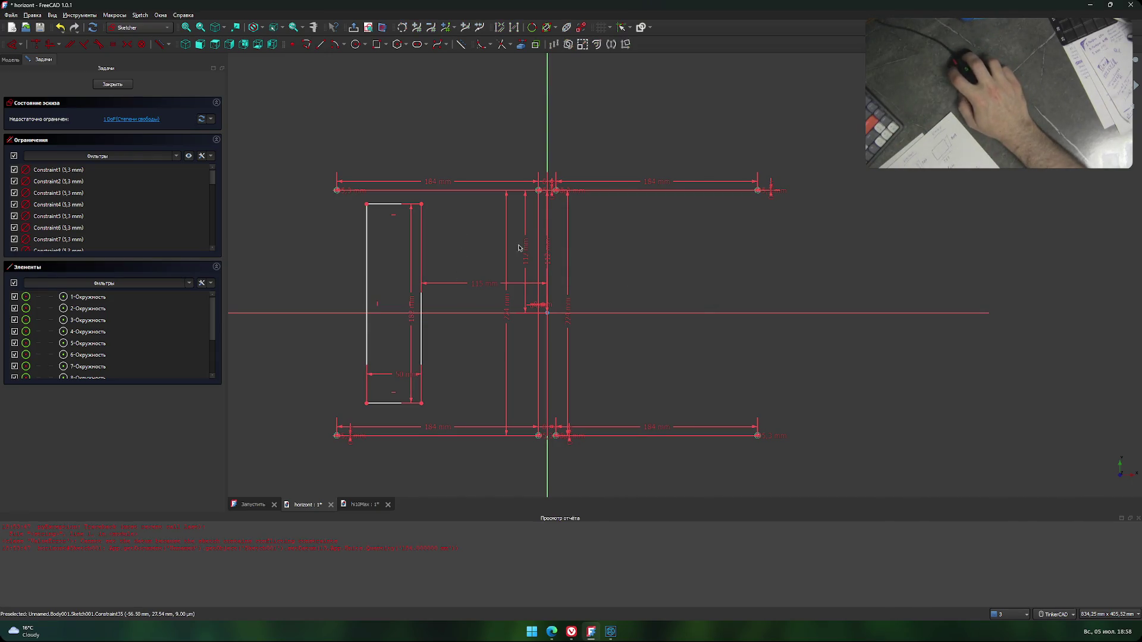
{"action": "left_click", "coordinate": [375, 44]}
Draw the right slot rectangle and give it a 50 mm width.
{"action": "left_click", "coordinate": [693, 217]}
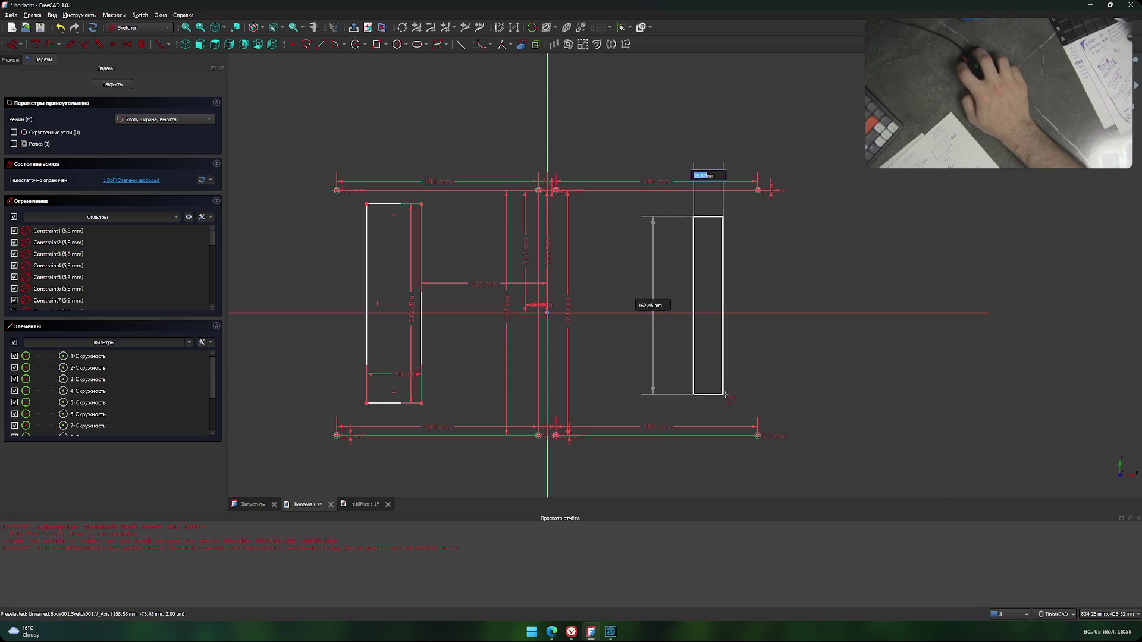
{"action": "left_click", "coordinate": [745, 411]}
{"action": "key", "text": "Escape"}
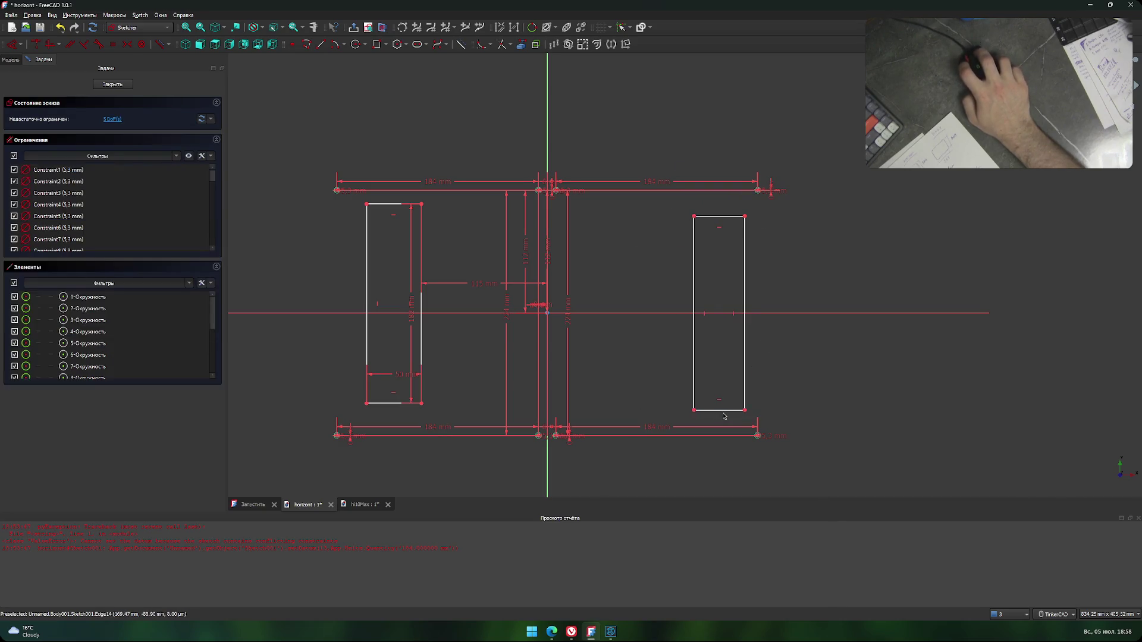
{"action": "left_click", "coordinate": [732, 426]}
{"action": "type", "text": "l50"}
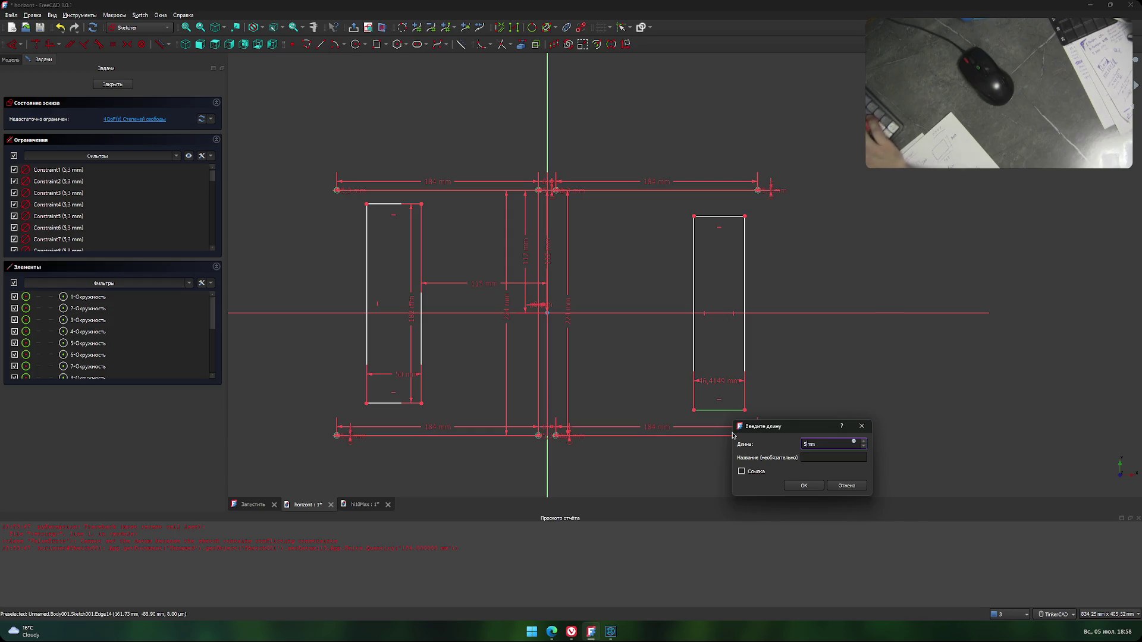
{"action": "key", "text": "alt+Tab"}
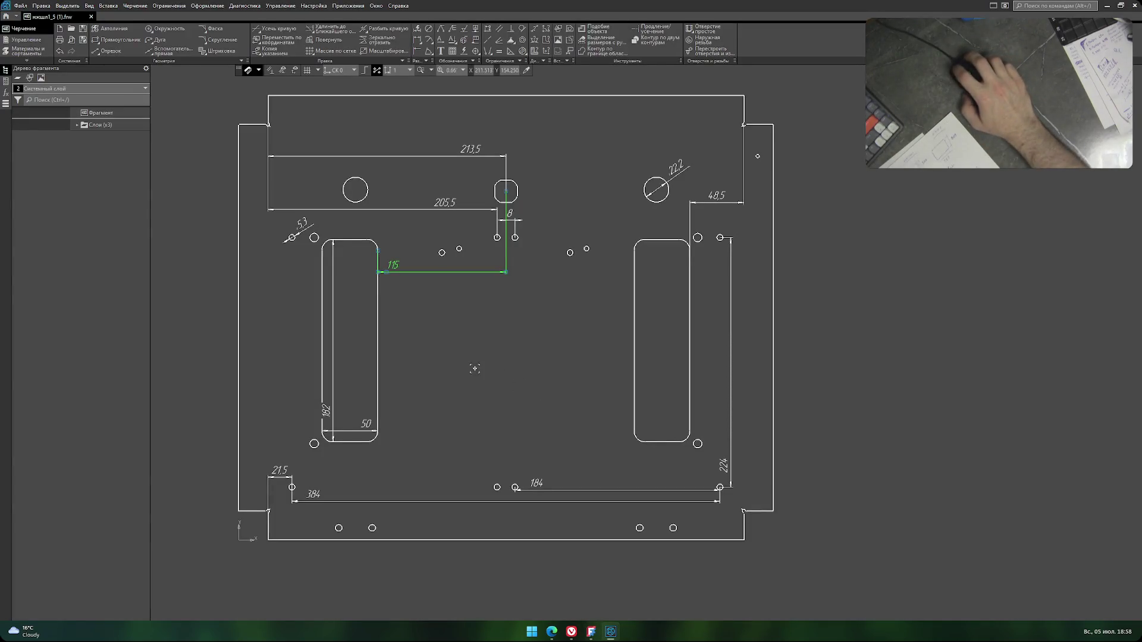
{"action": "key", "text": "alt+Tab"}
Set the right slot's edge length to 180 mm.
{"action": "left_click", "coordinate": [750, 278]}
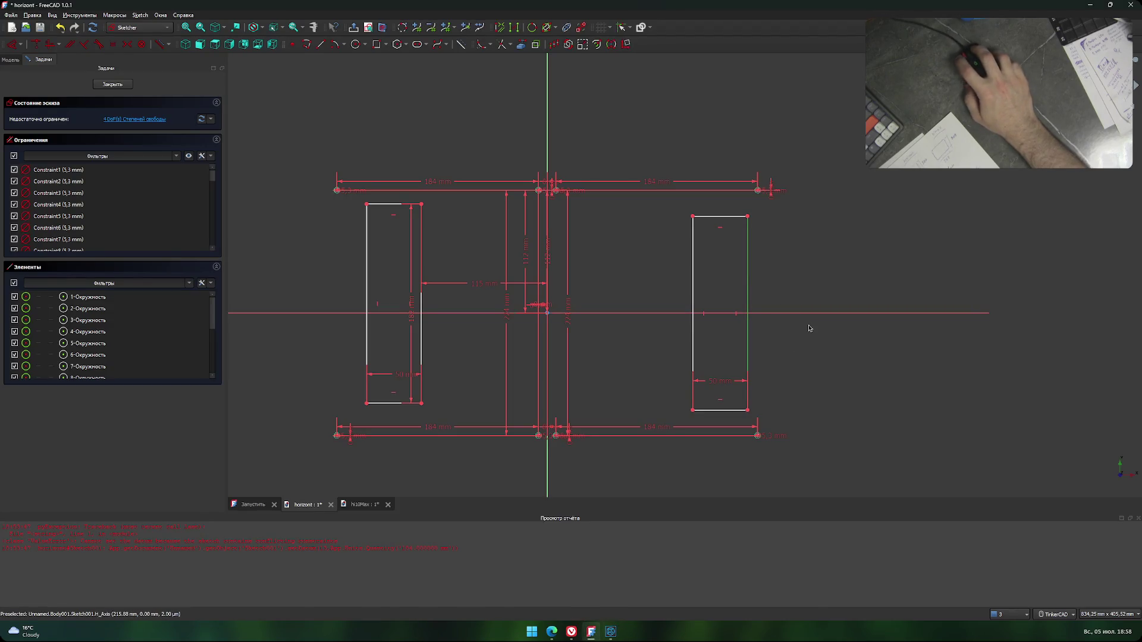
{"action": "type", "text": "l180"}
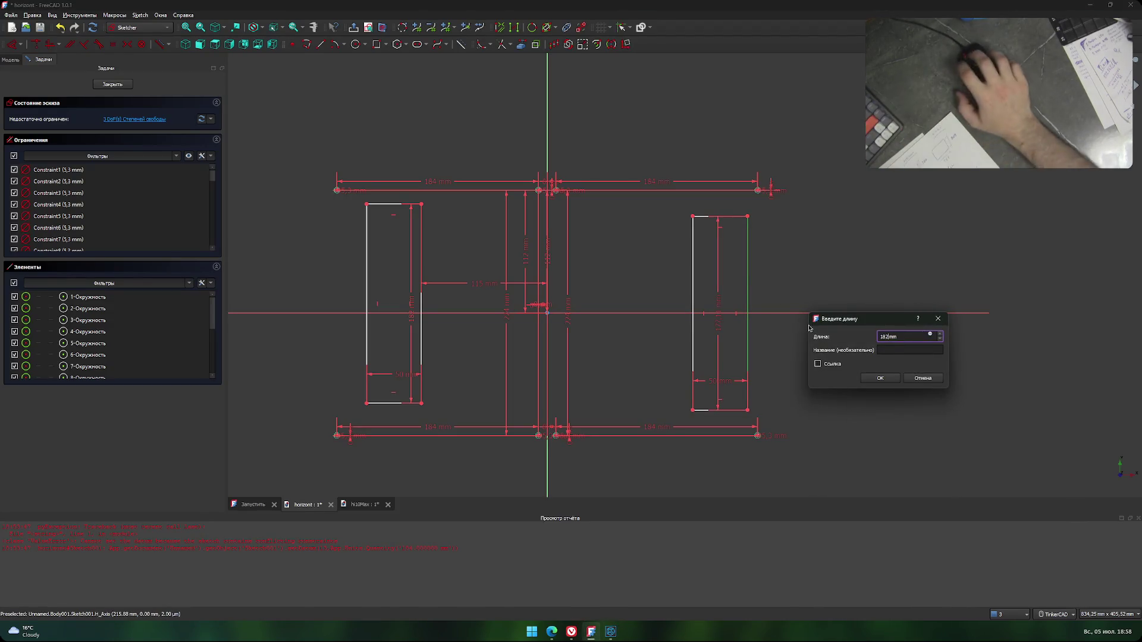
{"action": "left_click", "coordinate": [880, 378]}
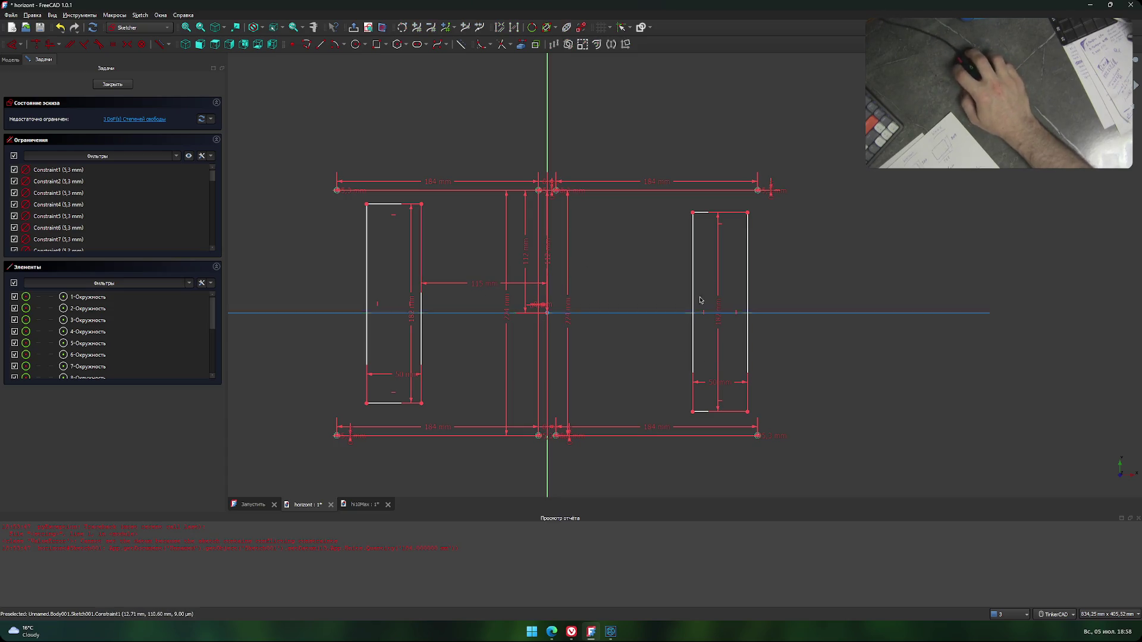
Place the right slot's top-left corner 115 mm from the vertical axis.
{"action": "left_click", "coordinate": [693, 212]}
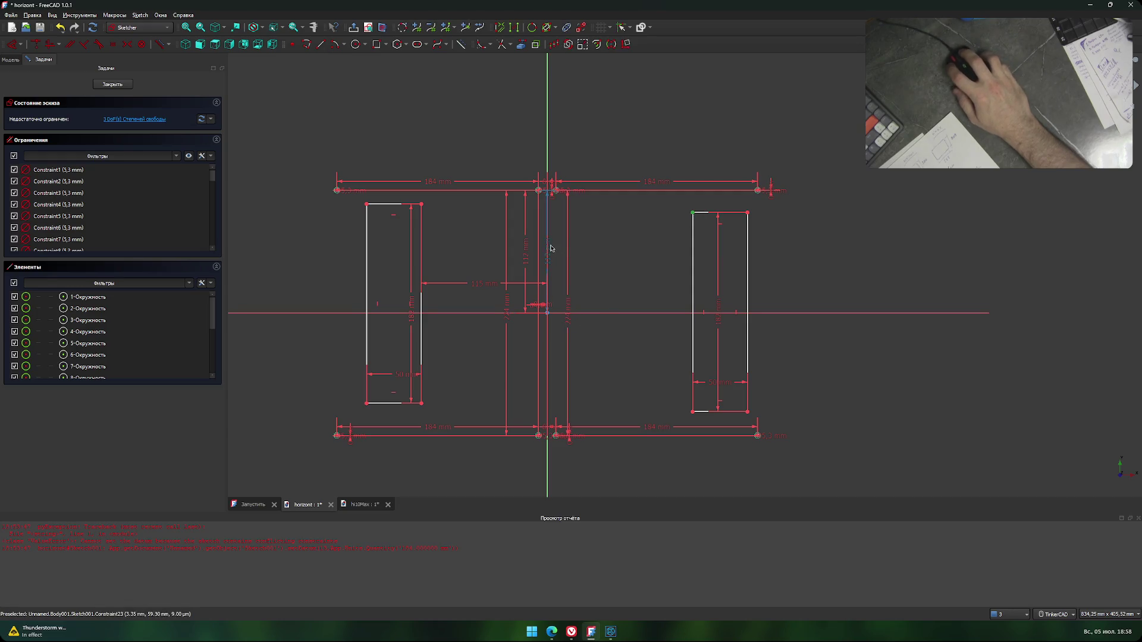
{"action": "left_click", "coordinate": [547, 161]}
{"action": "type", "text": "l"}
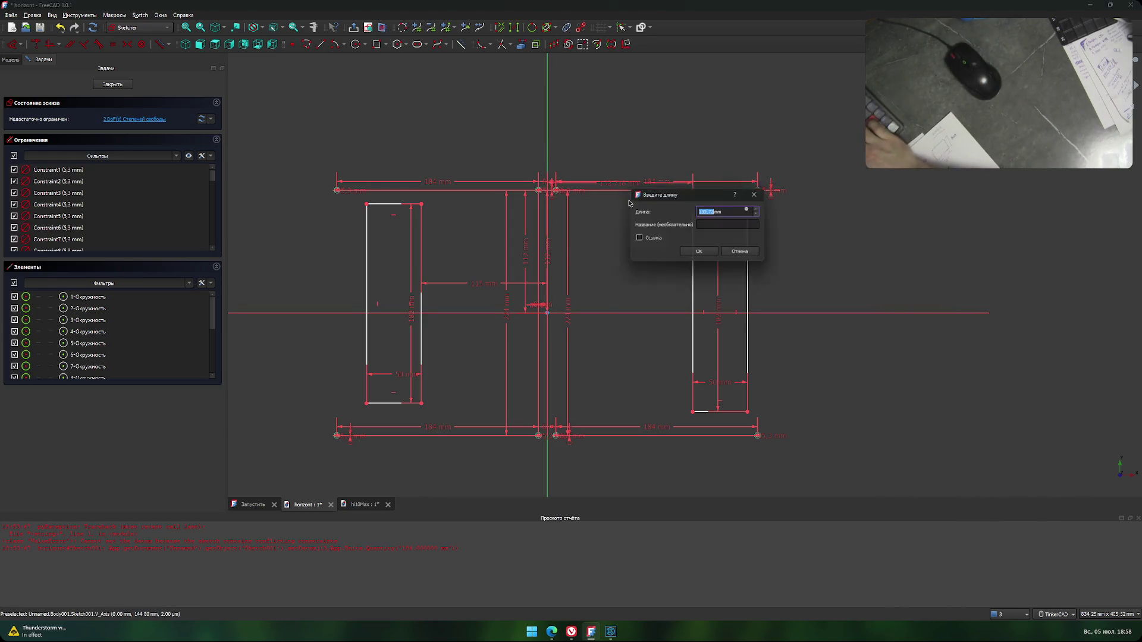
{"action": "type", "text": "115"}
{"action": "left_click", "coordinate": [699, 253]}
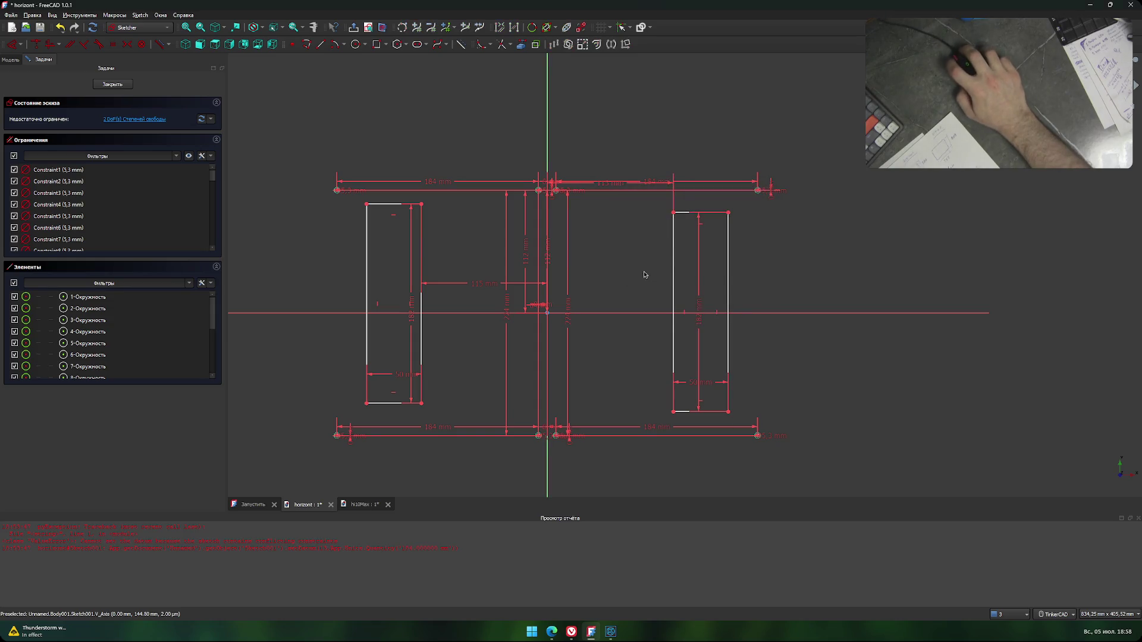
{"action": "key", "text": "alt+Tab"}
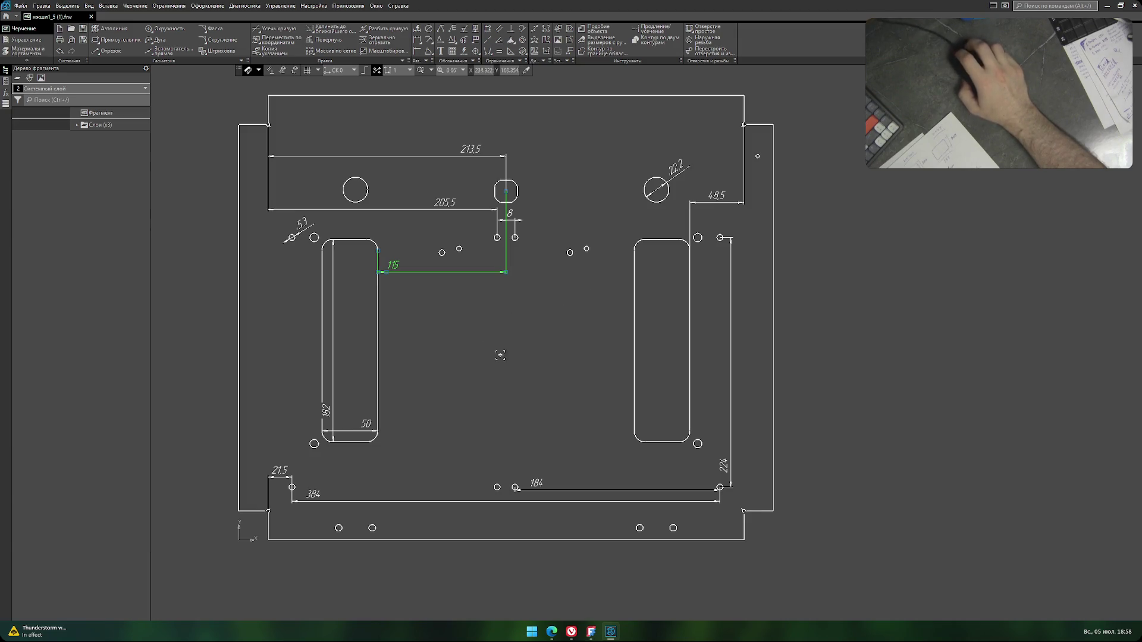
Add an automatic 1,5 dimension between the small hole and the right slot's top edge.
{"action": "middle_click_drag", "start_coordinate": [436, 335], "coordinate": [510, 328]}
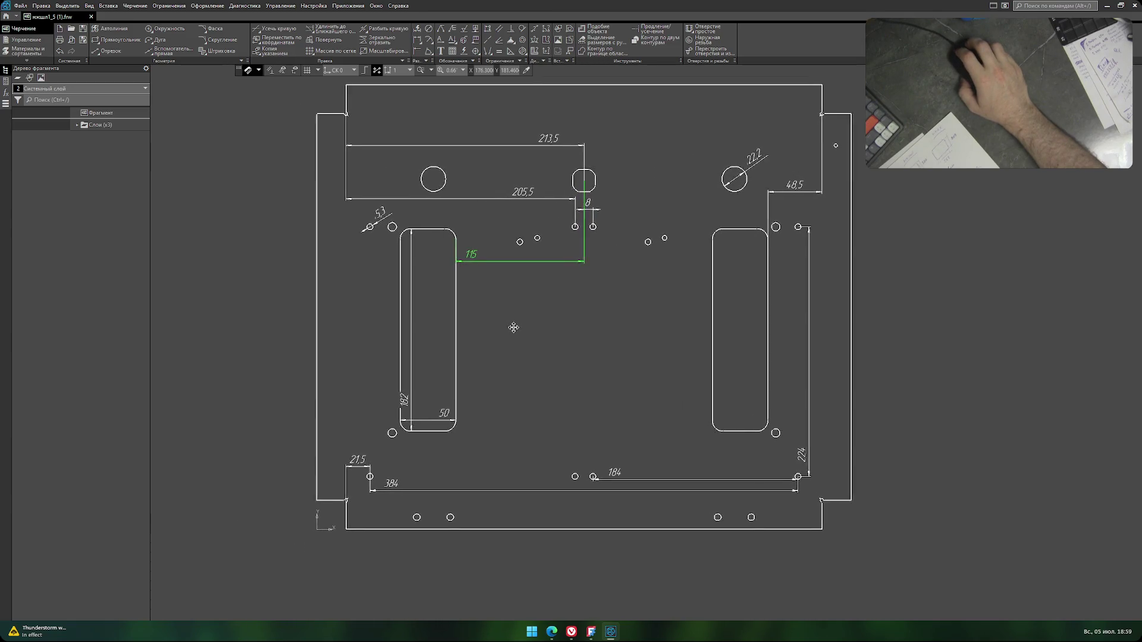
{"action": "scroll", "coordinate": [510, 328], "scroll_direction": "up", "scroll_amount": 2}
{"action": "scroll", "coordinate": [475, 324], "scroll_direction": "up", "scroll_amount": 3}
{"action": "middle_click_drag", "start_coordinate": [476, 324], "coordinate": [317, 267]}
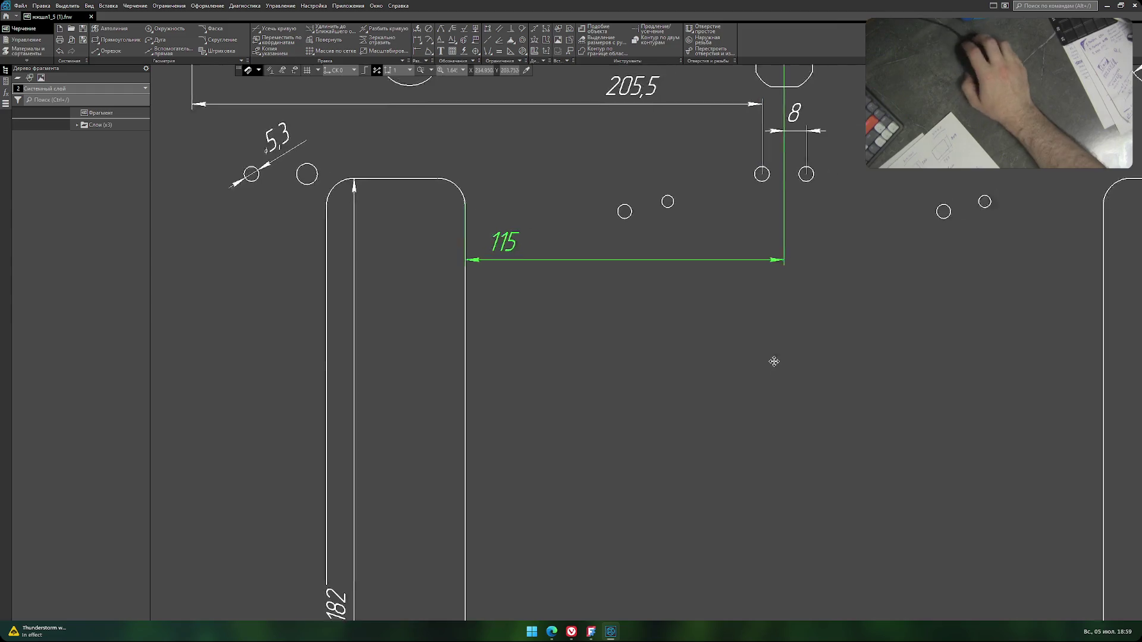
{"action": "middle_click_drag", "start_coordinate": [772, 359], "coordinate": [466, 385]}
{"action": "middle_click_drag", "start_coordinate": [688, 380], "coordinate": [438, 380]}
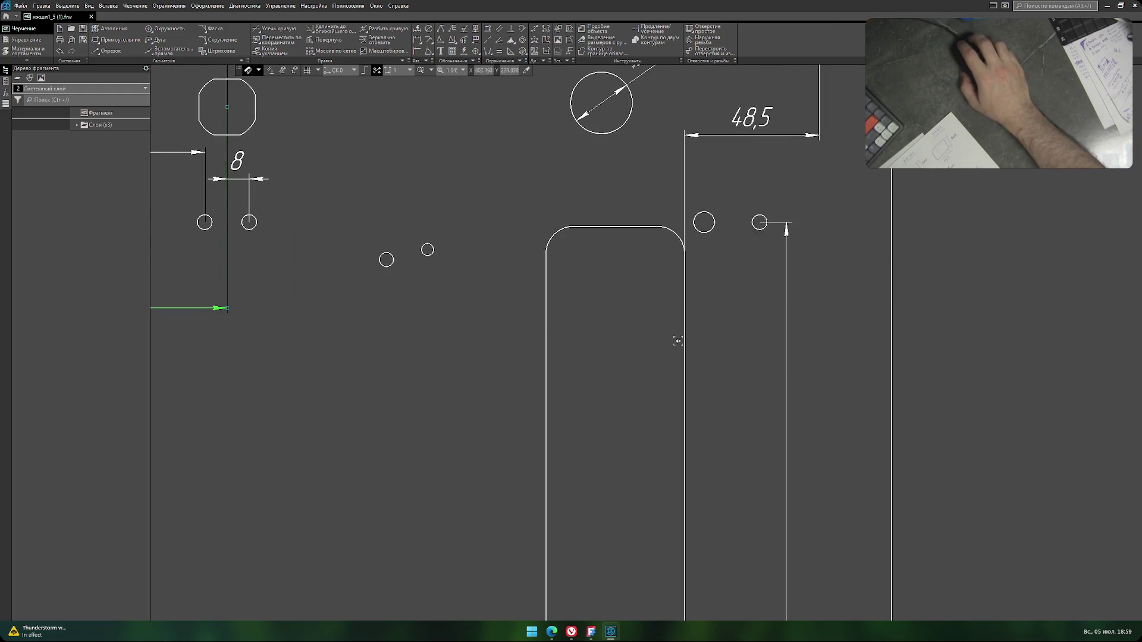
{"action": "middle_click_drag", "start_coordinate": [677, 341], "coordinate": [657, 156]}
{"action": "scroll", "coordinate": [497, 339], "scroll_direction": "down", "scroll_amount": 3}
{"action": "scroll", "coordinate": [332, 270], "scroll_direction": "up", "scroll_amount": 2}
{"action": "mouse_move", "coordinate": [331, 270]}
{"action": "middle_mouse_down"}
{"action": "mouse_move", "coordinate": [394, 339]}
{"action": "mouse_move", "coordinate": [351, 377]}
{"action": "middle_mouse_up"}
{"action": "left_click", "coordinate": [207, 5]}
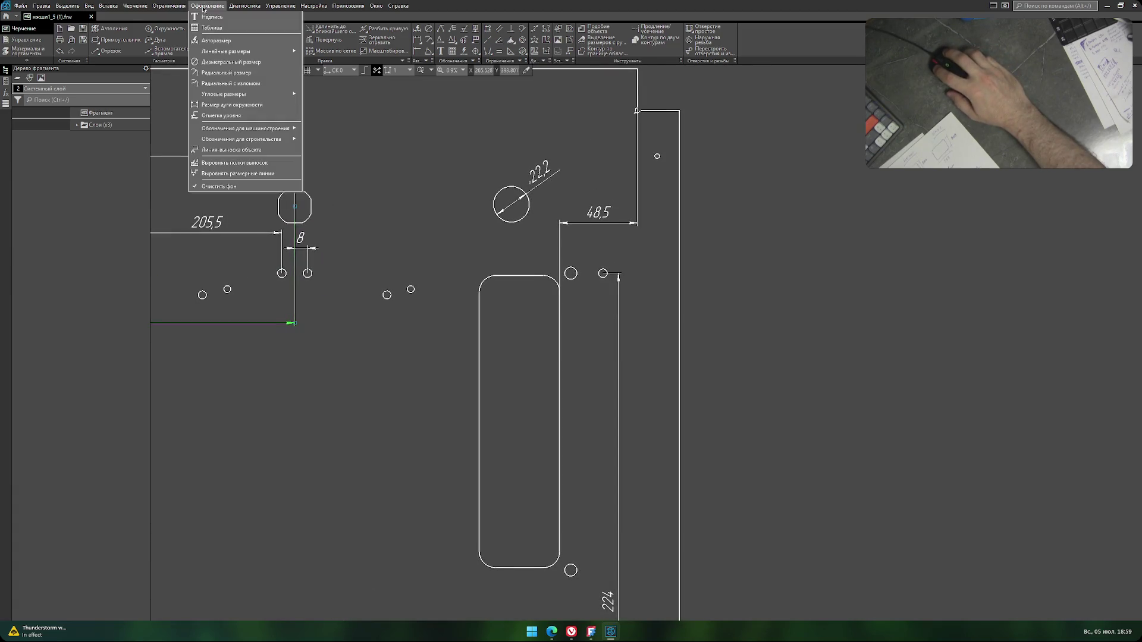
{"action": "left_click", "coordinate": [231, 41]}
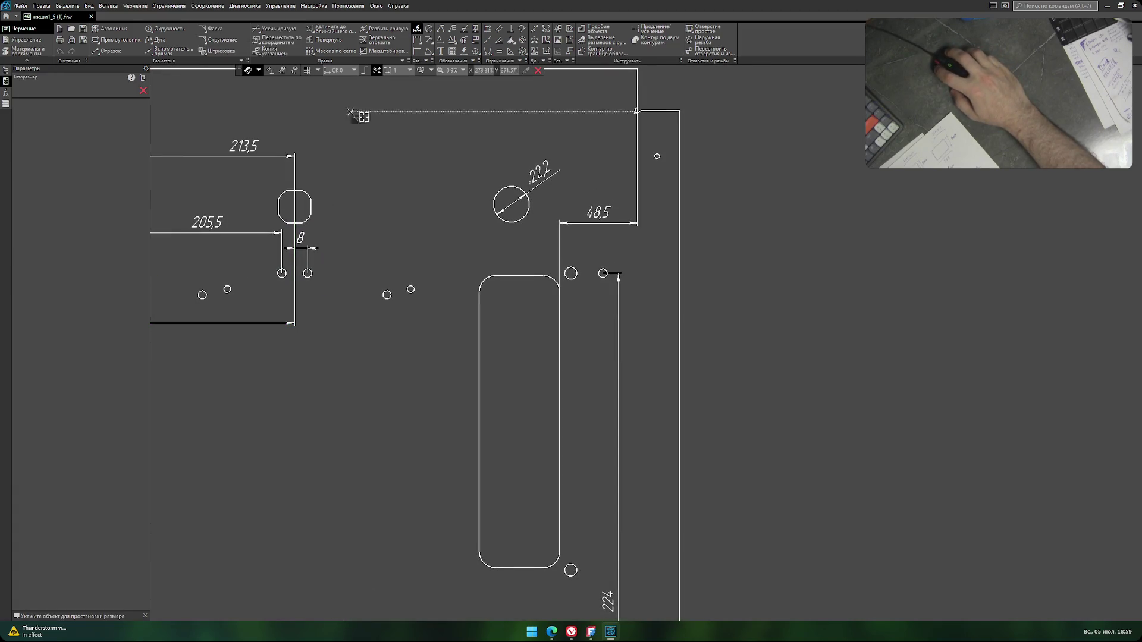
{"action": "scroll", "coordinate": [602, 273], "scroll_direction": "up", "scroll_amount": 4}
{"action": "left_click", "coordinate": [602, 272]}
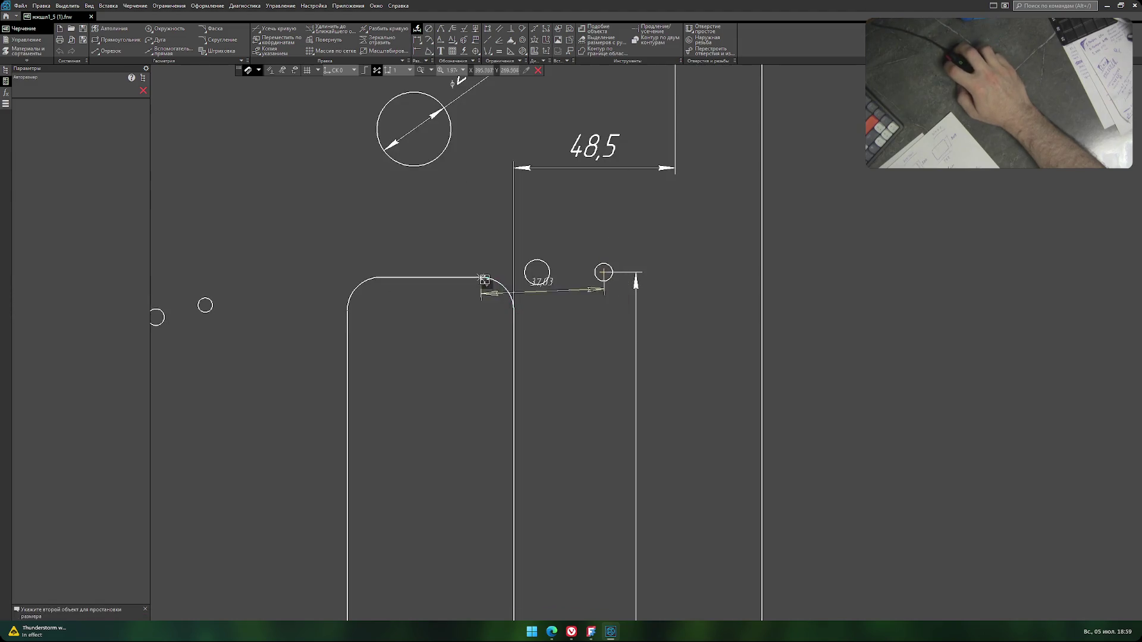
{"action": "left_click", "coordinate": [437, 278]}
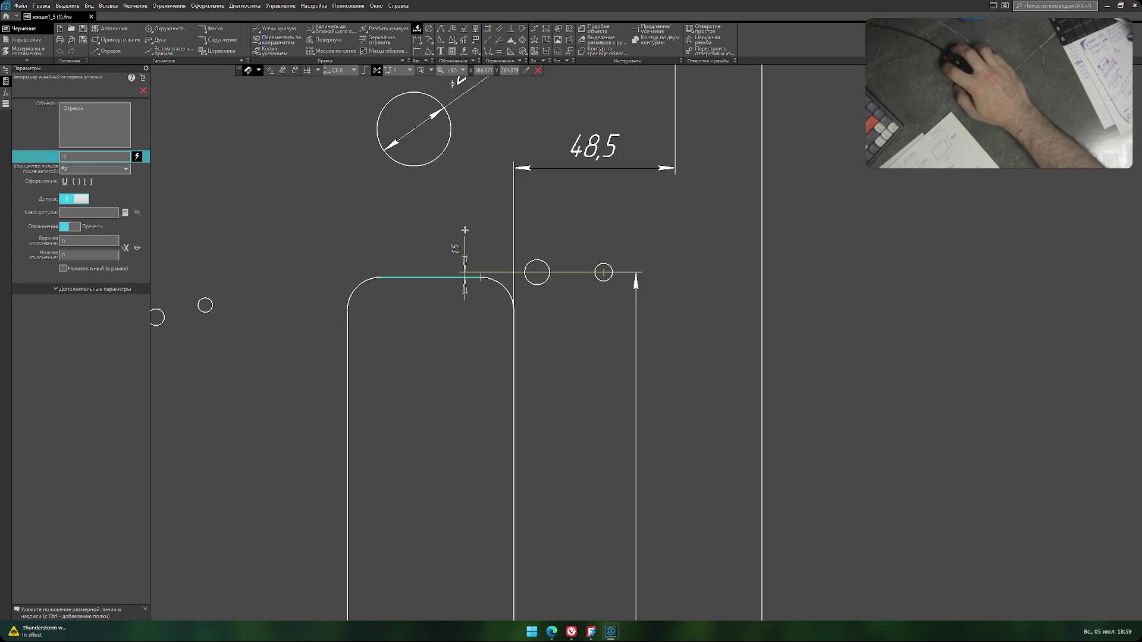
{"action": "left_click", "coordinate": [465, 230]}
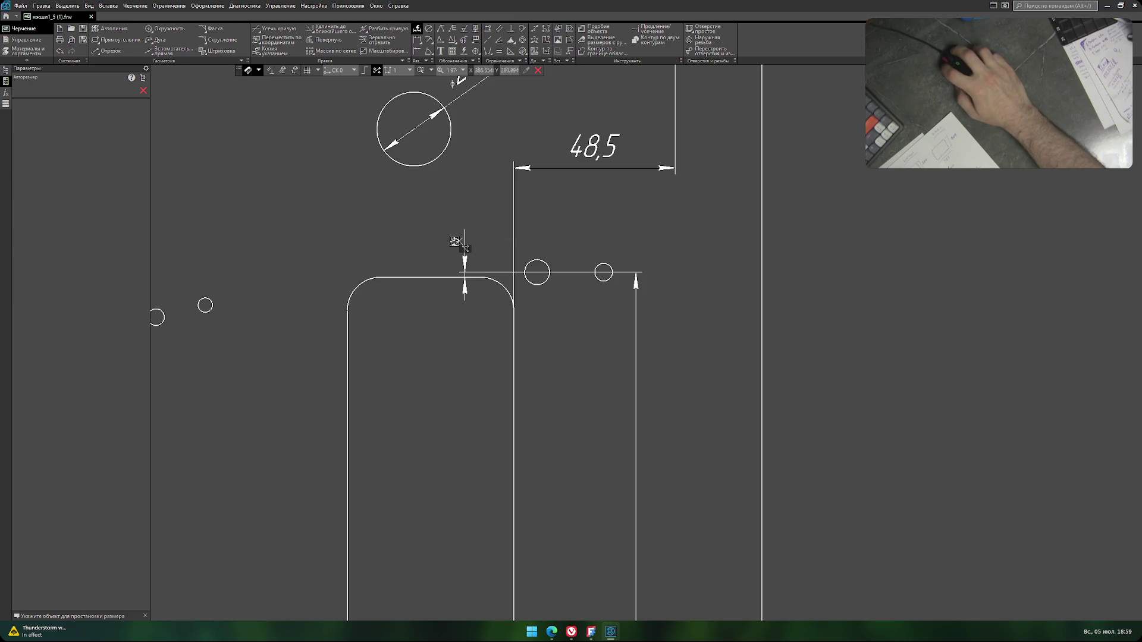
{"action": "left_click", "coordinate": [459, 239]}
{"action": "key", "text": "Escape"}
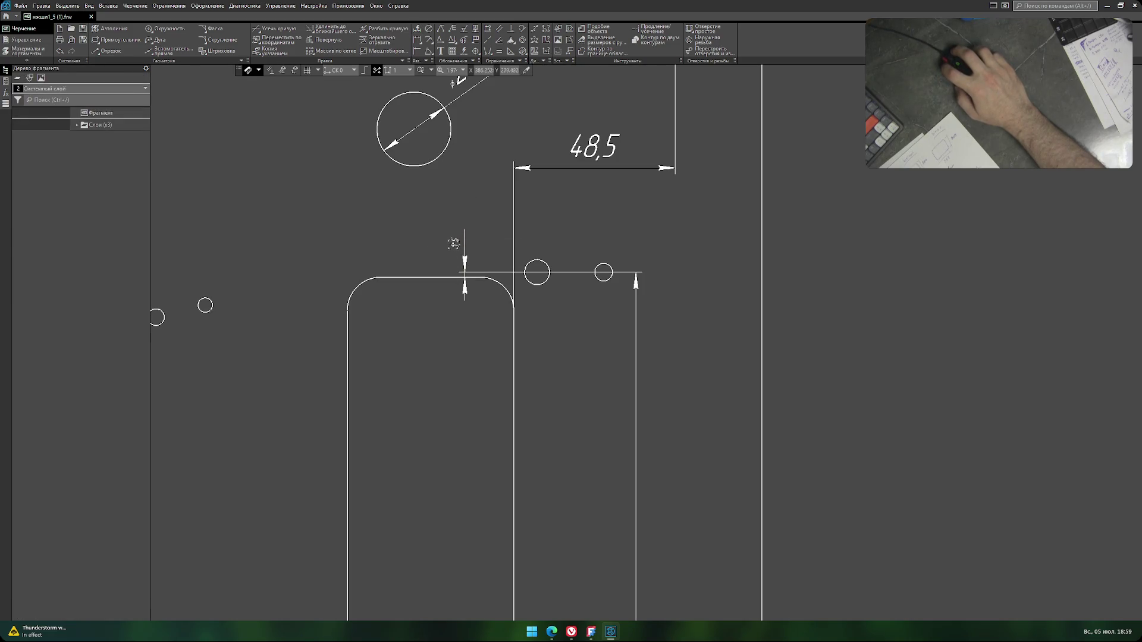
Enlarge the new dimension's text height to 7.
{"action": "double_click", "coordinate": [453, 243]}
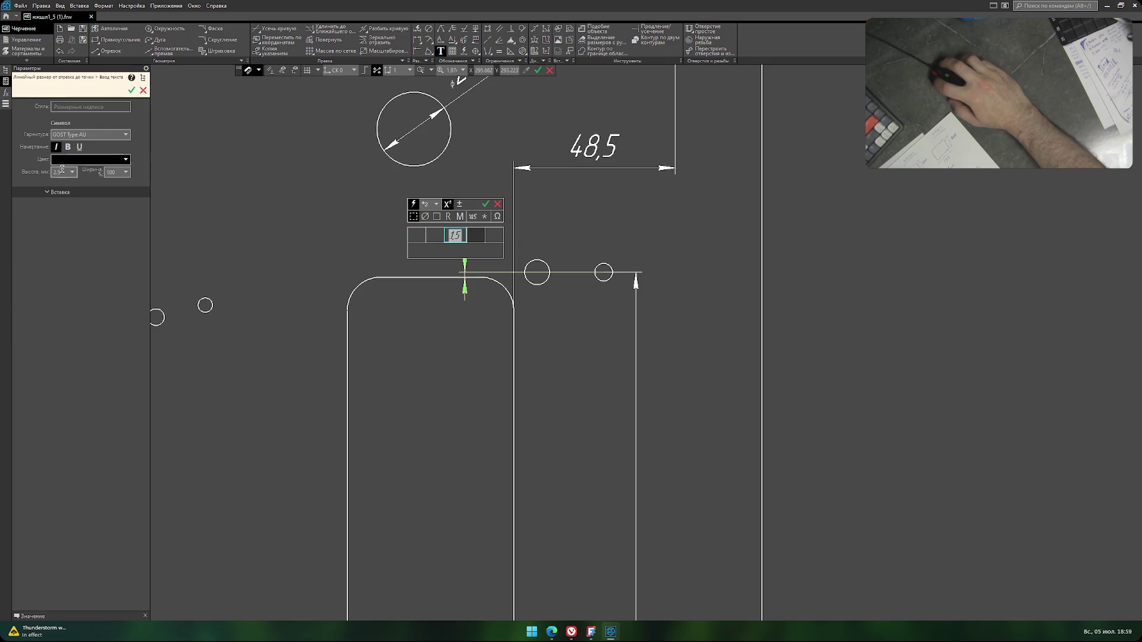
{"action": "left_click", "coordinate": [72, 172]}
{"action": "left_click", "coordinate": [67, 226]}
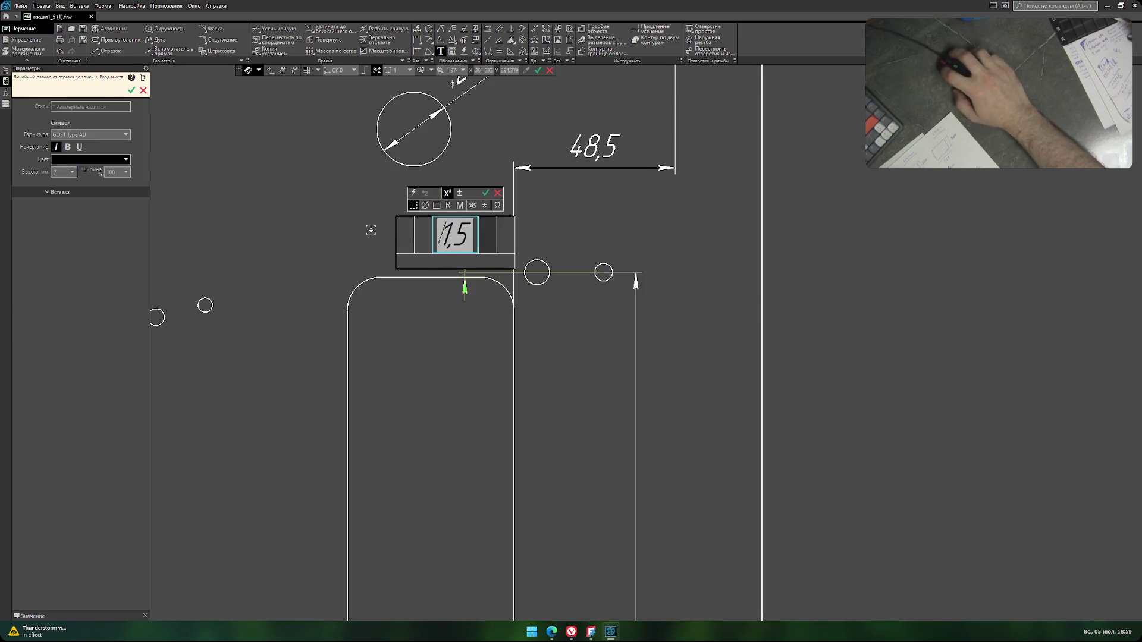
{"action": "left_click", "coordinate": [447, 320]}
{"action": "scroll", "coordinate": [408, 374], "scroll_direction": "down", "scroll_amount": 3}
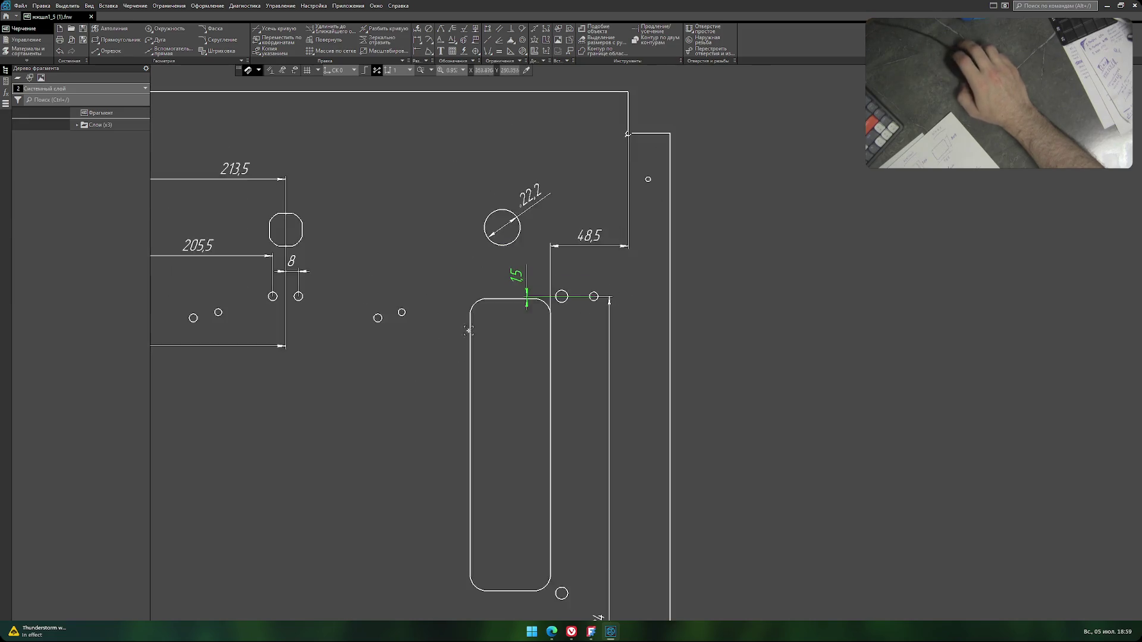
{"action": "scroll", "coordinate": [408, 374], "scroll_direction": "down", "scroll_amount": 3}
{"action": "middle_click_drag", "start_coordinate": [407, 375], "coordinate": [580, 324]}
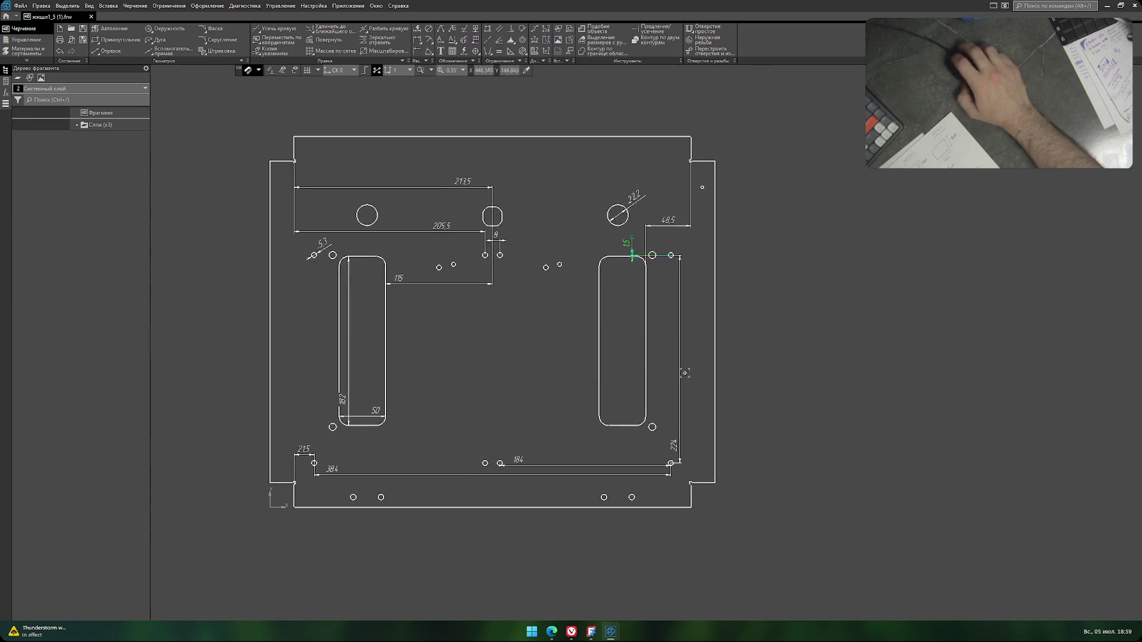
Export the updated plate drawing to PNG over the old image and return to FreeCAD.
{"action": "left_click", "coordinate": [21, 7]}
{"action": "left_click", "coordinate": [50, 100]}
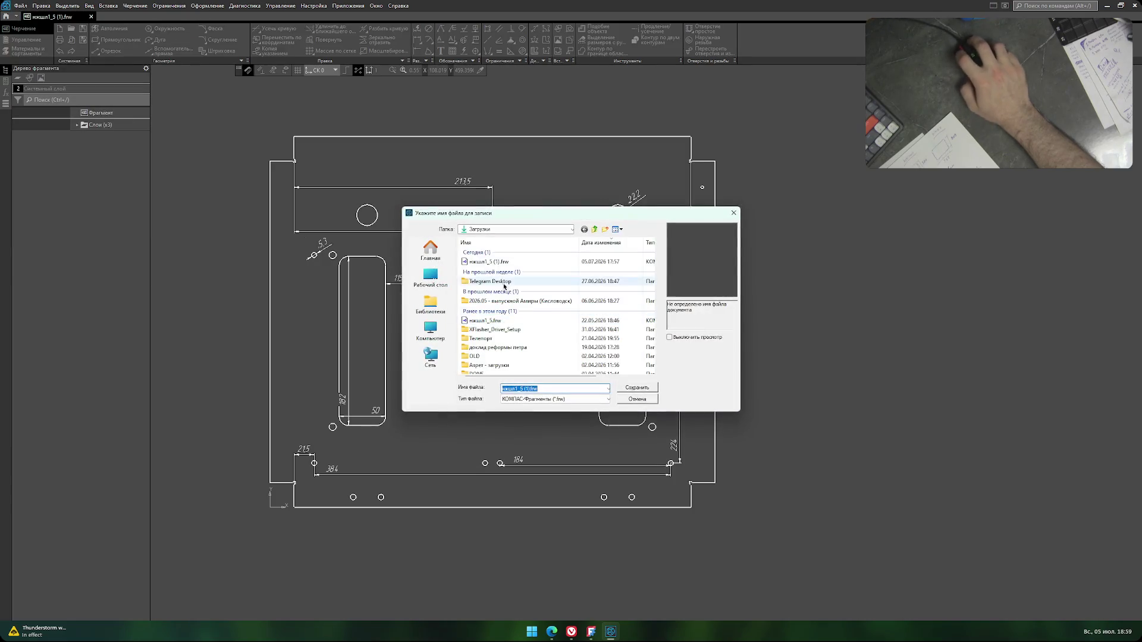
{"action": "left_click", "coordinate": [553, 399]}
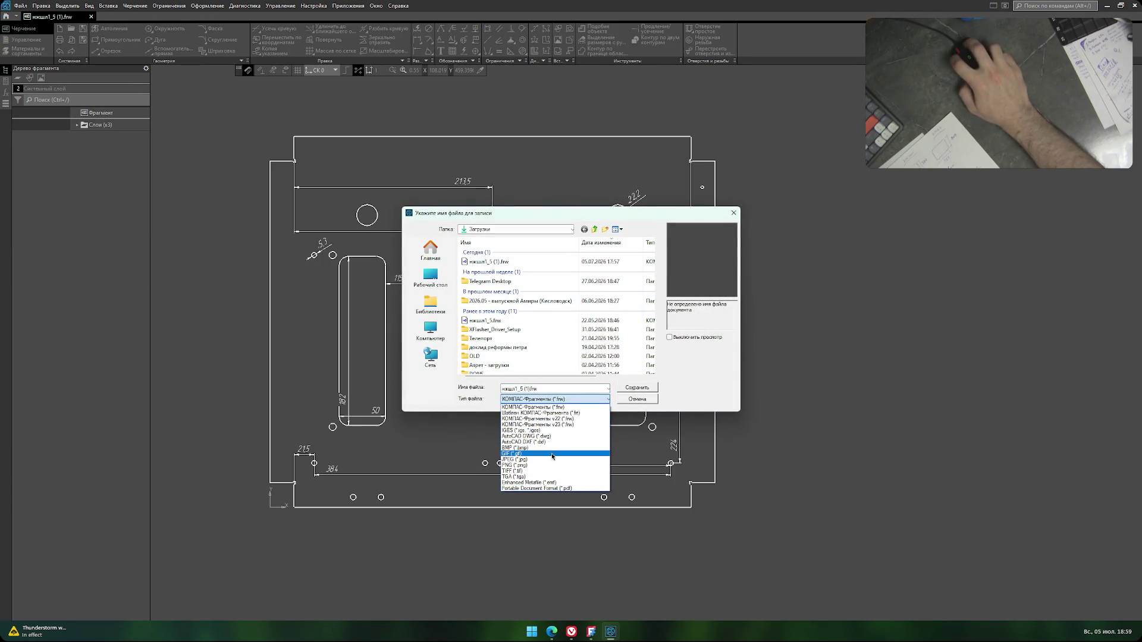
{"action": "left_click", "coordinate": [551, 465]}
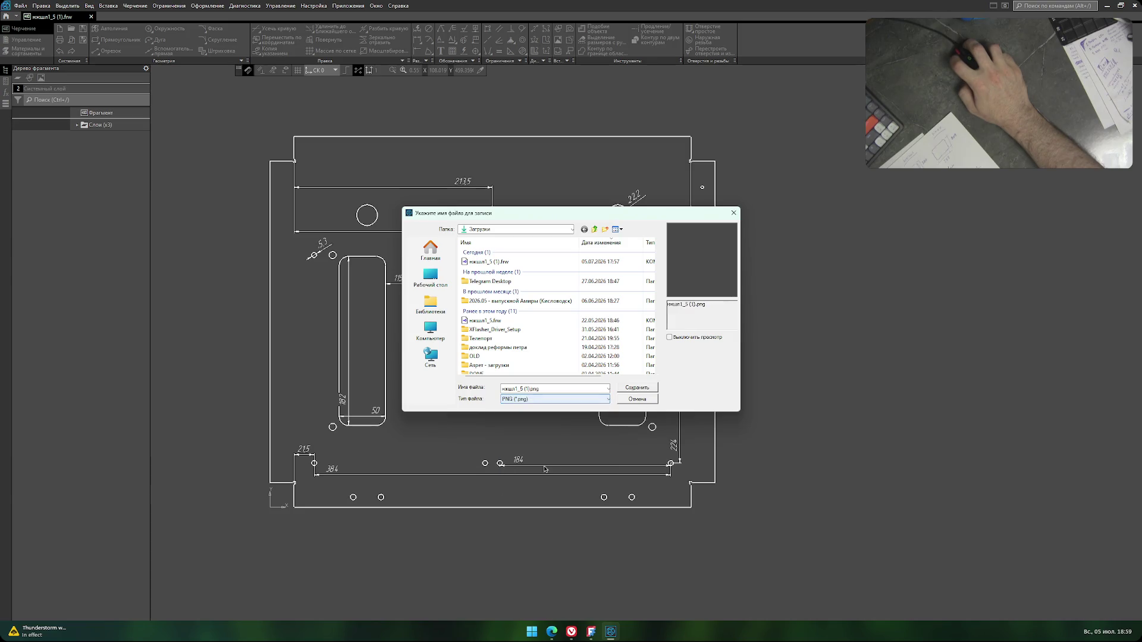
{"action": "left_click", "coordinate": [648, 387]}
{"action": "left_click", "coordinate": [620, 336]}
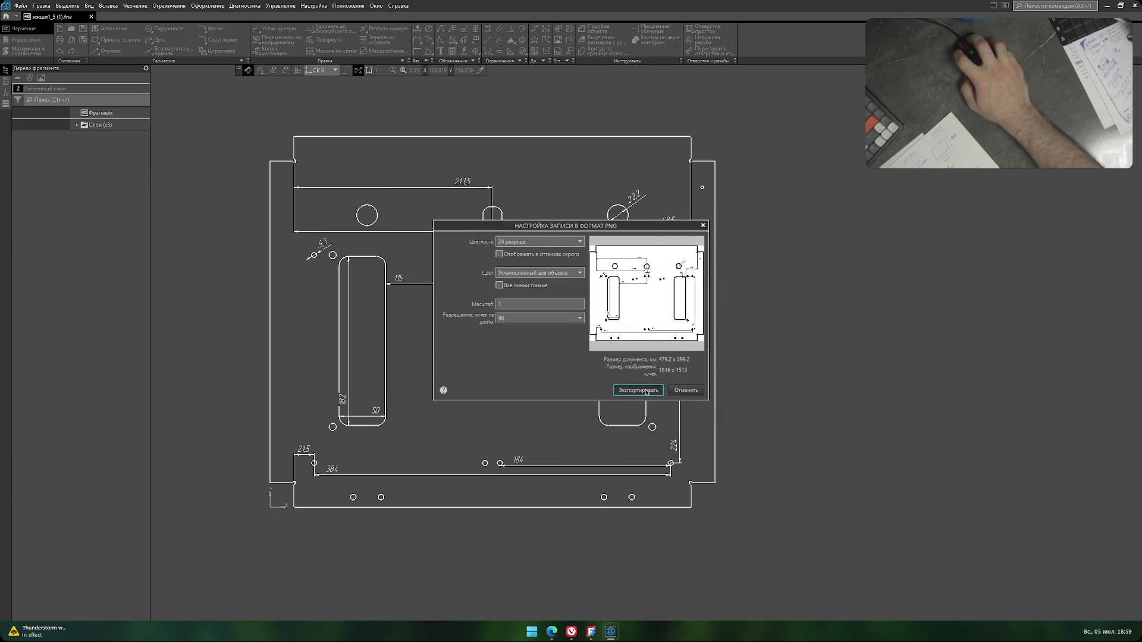
{"action": "left_click", "coordinate": [645, 391]}
{"action": "key", "text": "alt+Tab"}
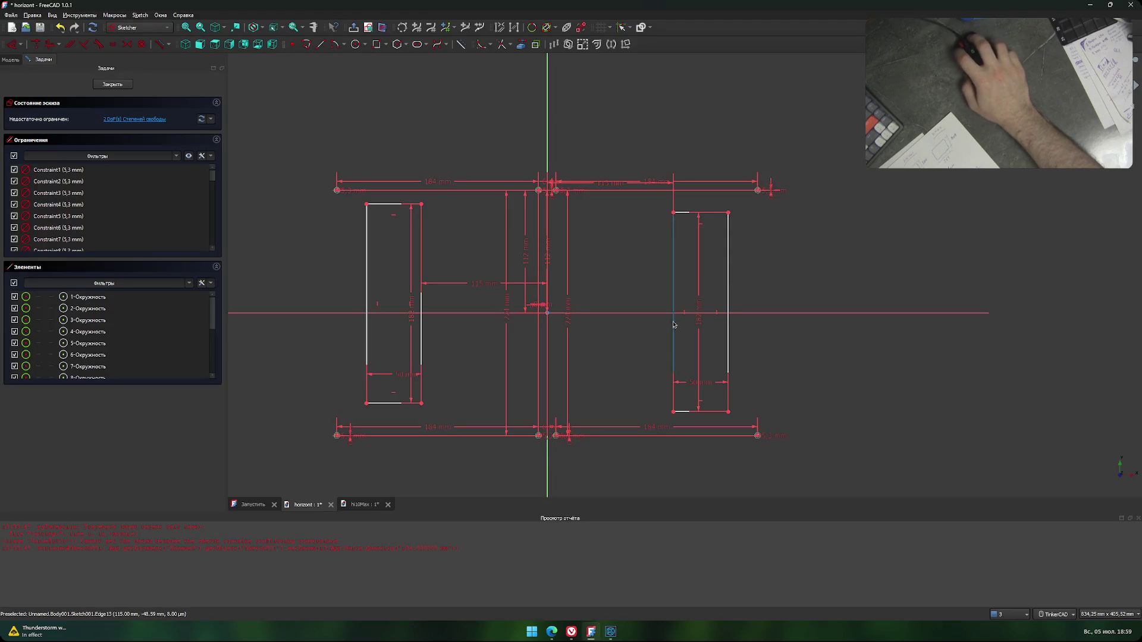
Constrain the right slot's top-left corner 1,5 mm from the small hole circle.
{"action": "scroll", "coordinate": [696, 291], "scroll_direction": "up", "scroll_amount": 3}
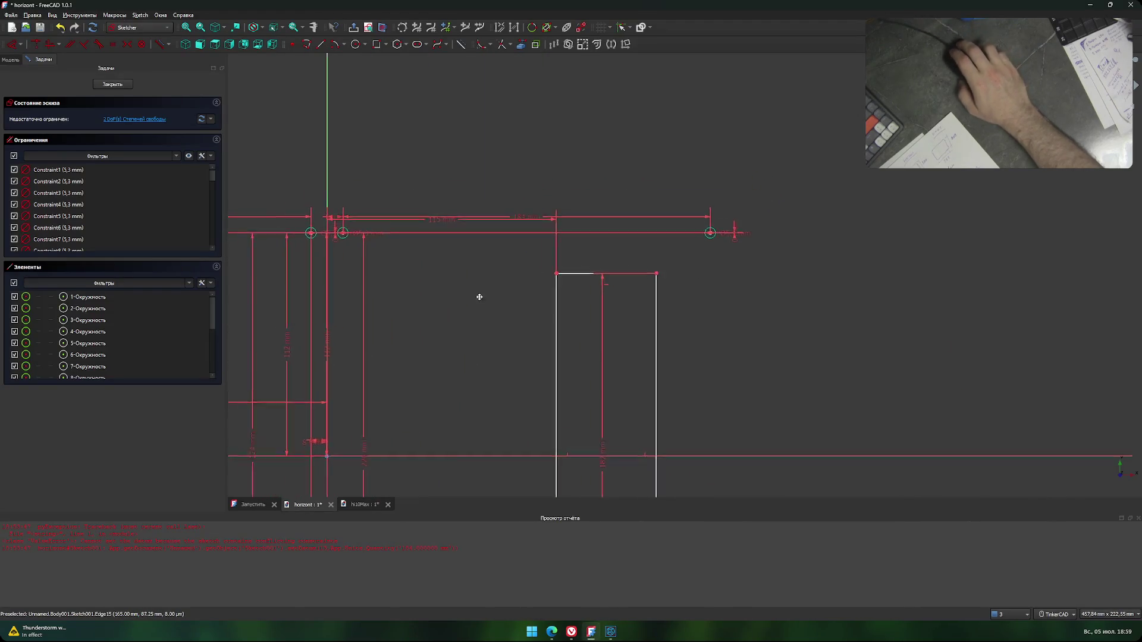
{"action": "left_click", "coordinate": [754, 296]}
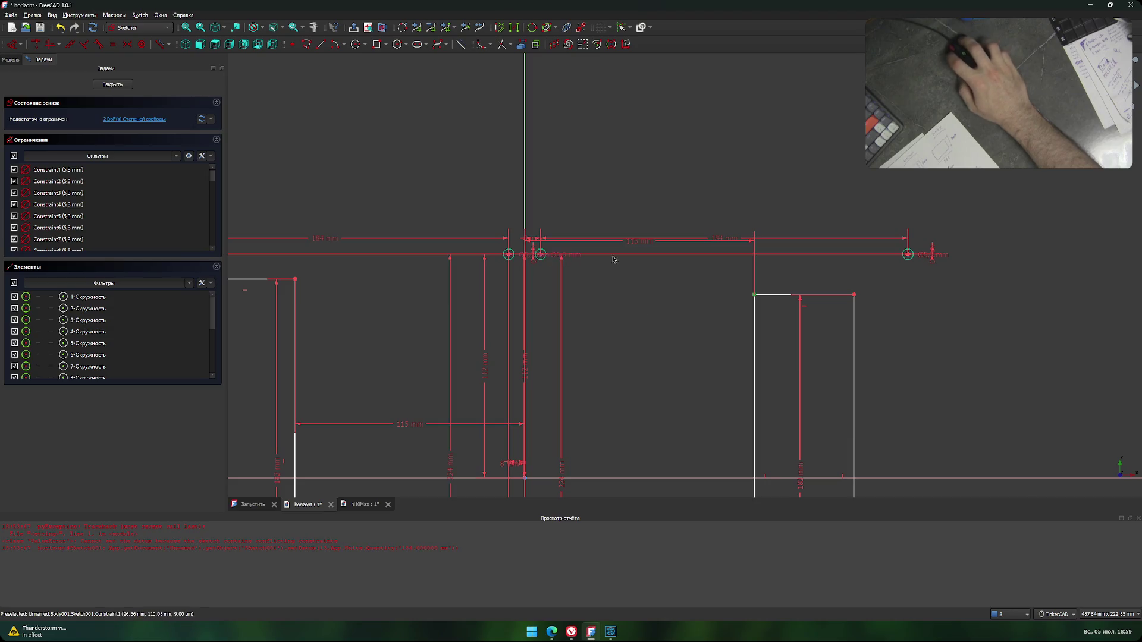
{"action": "scroll", "coordinate": [541, 256], "scroll_direction": "up", "scroll_amount": 3}
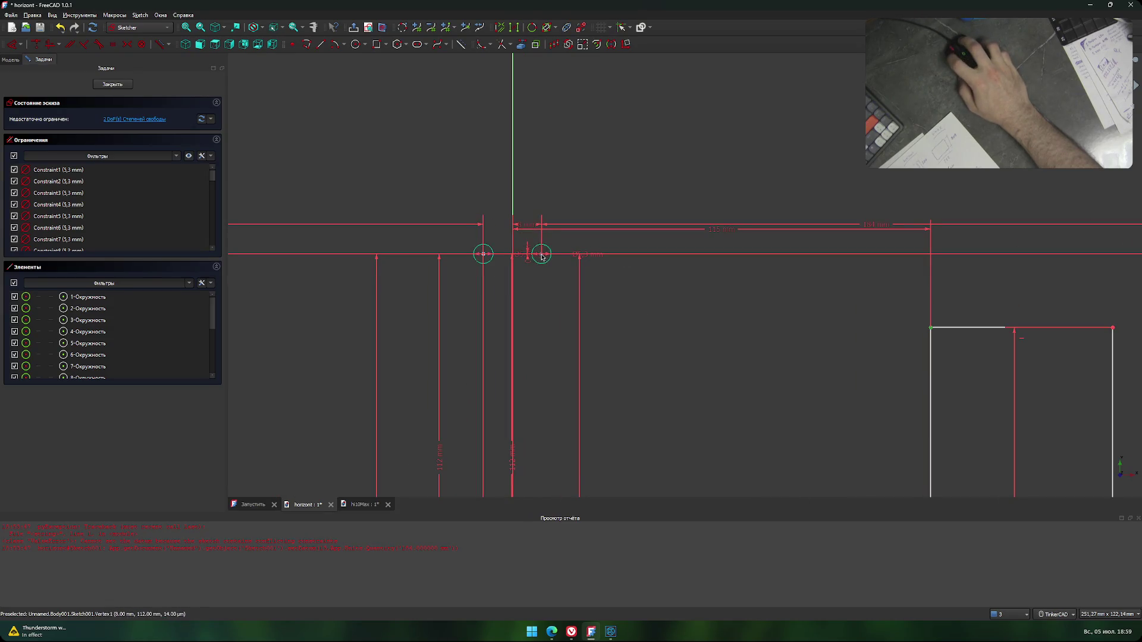
{"action": "left_click", "coordinate": [542, 256]}
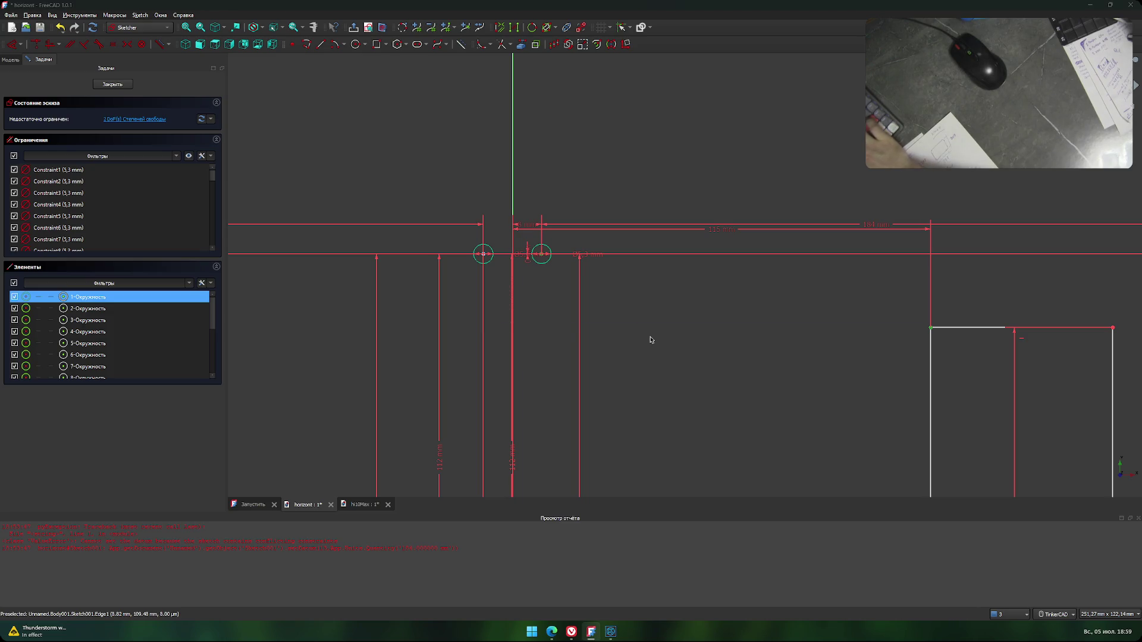
{"action": "type", "text": "lh"}
{"action": "type", "text": "15"}
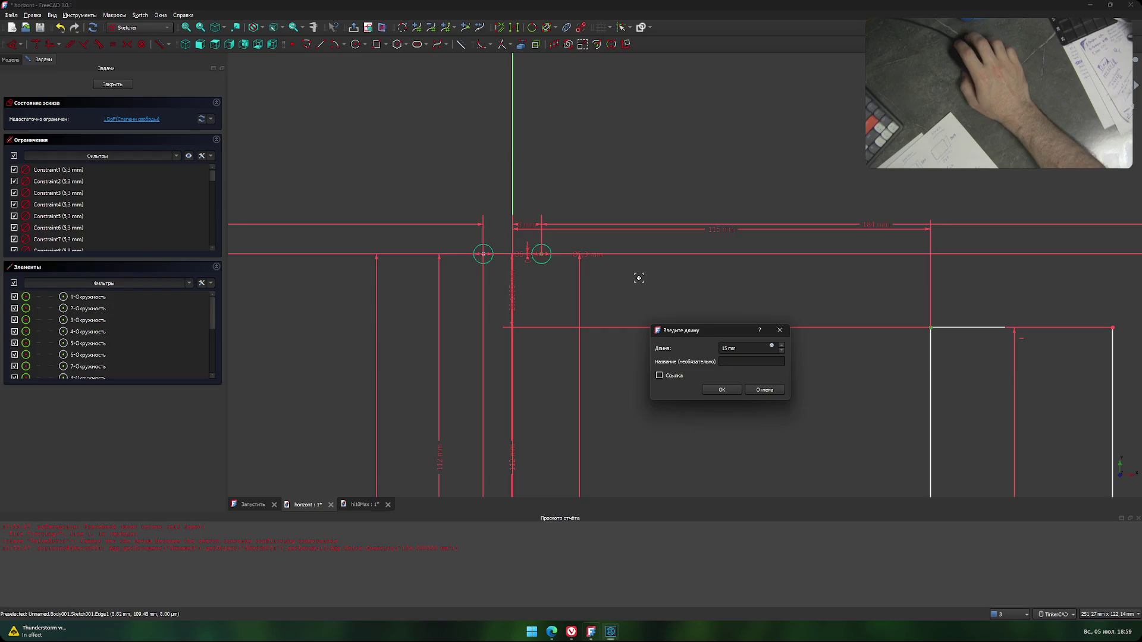
{"action": "key", "text": "BackSpace"}
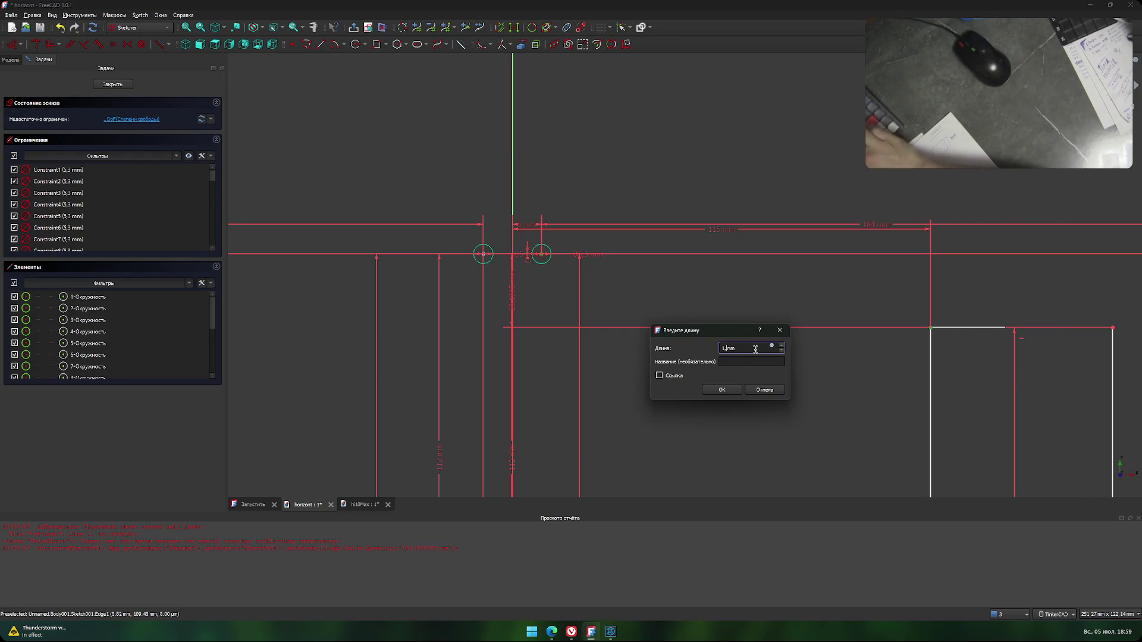
{"action": "type", "text": ",5"}
{"action": "left_click", "coordinate": [721, 390]}
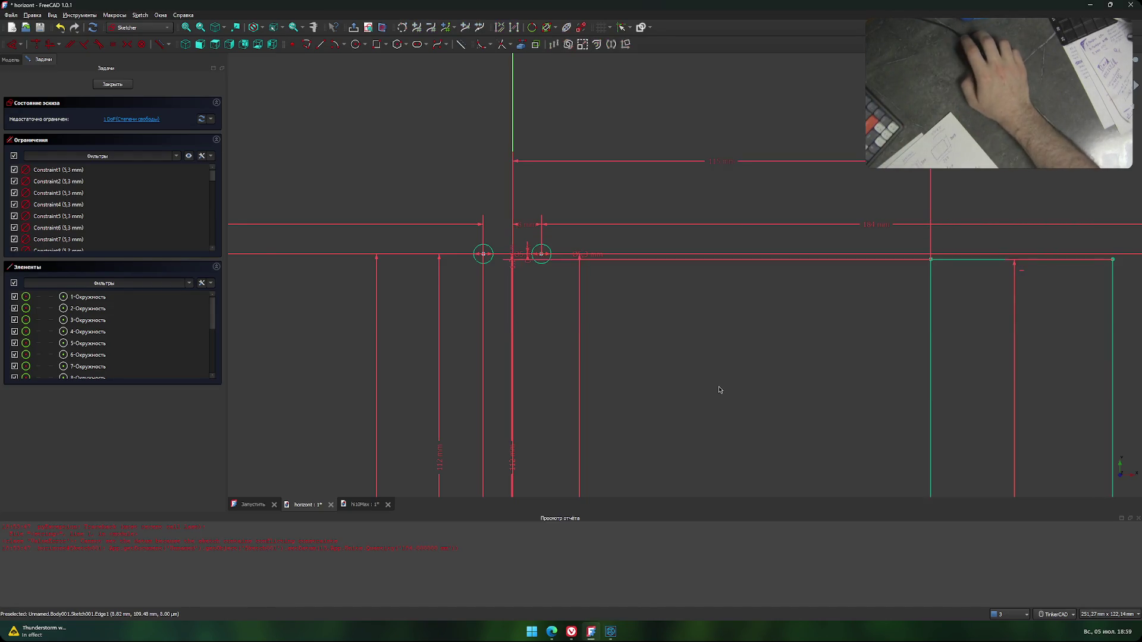
Cross-check the sketch against the KOMPAS-3D drawing.
{"action": "scroll", "coordinate": [719, 390], "scroll_direction": "down", "scroll_amount": 3}
{"action": "middle_click_drag", "start_coordinate": [688, 400], "coordinate": [637, 340]}
{"action": "key", "text": "alt+Tab"}
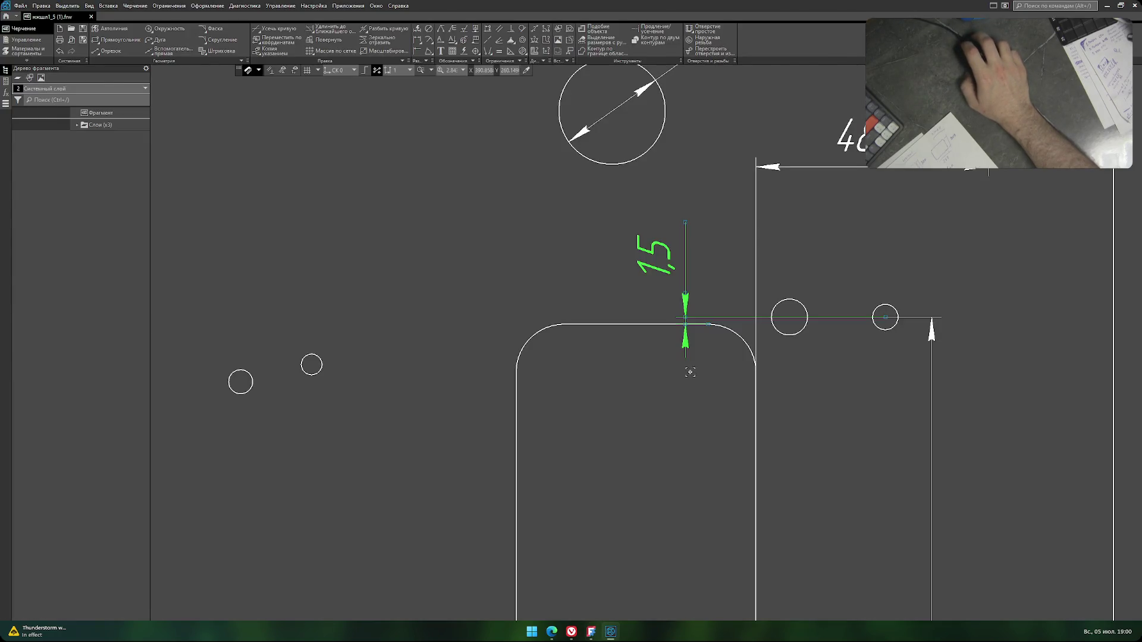
{"action": "key", "text": "alt+Tab"}
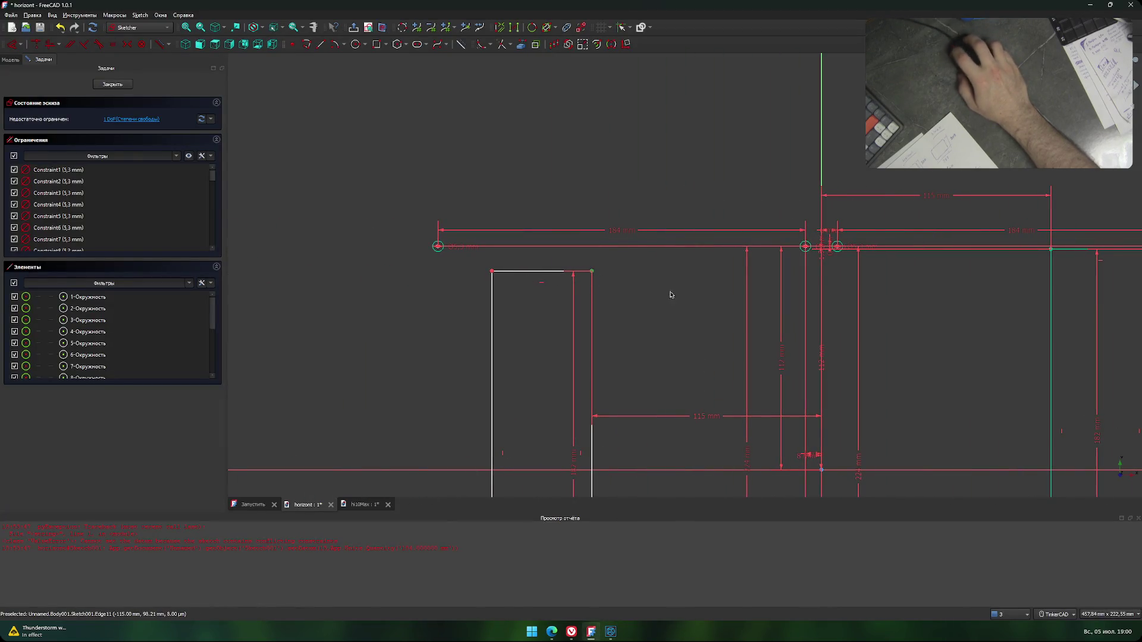
Add the vertical distance constraint on the hole row.
{"action": "scroll", "coordinate": [666, 257], "scroll_direction": "up", "scroll_amount": 5}
{"action": "left_click", "coordinate": [663, 259]}
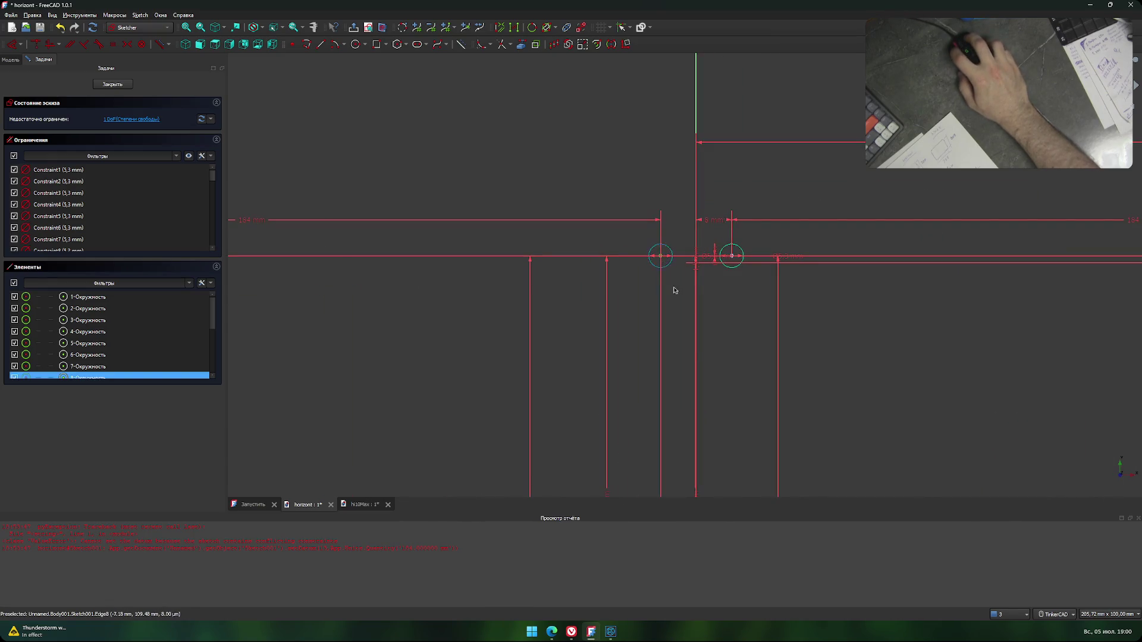
{"action": "type", "text": "i1"}
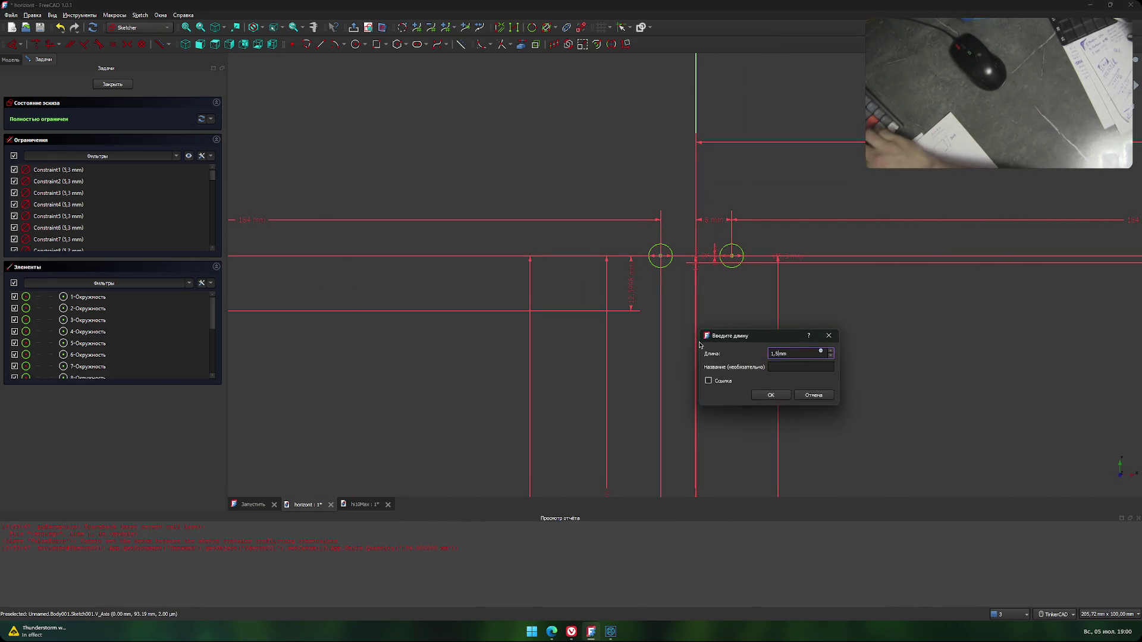
{"action": "left_click", "coordinate": [771, 394]}
Compare the 205,5 and 213,5 dimensions in KOMPAS, then centre the whole sketch in FreeCAD.
{"action": "scroll", "coordinate": [692, 353], "scroll_direction": "down", "scroll_amount": 4}
{"action": "scroll", "coordinate": [618, 321], "scroll_direction": "down", "scroll_amount": 2}
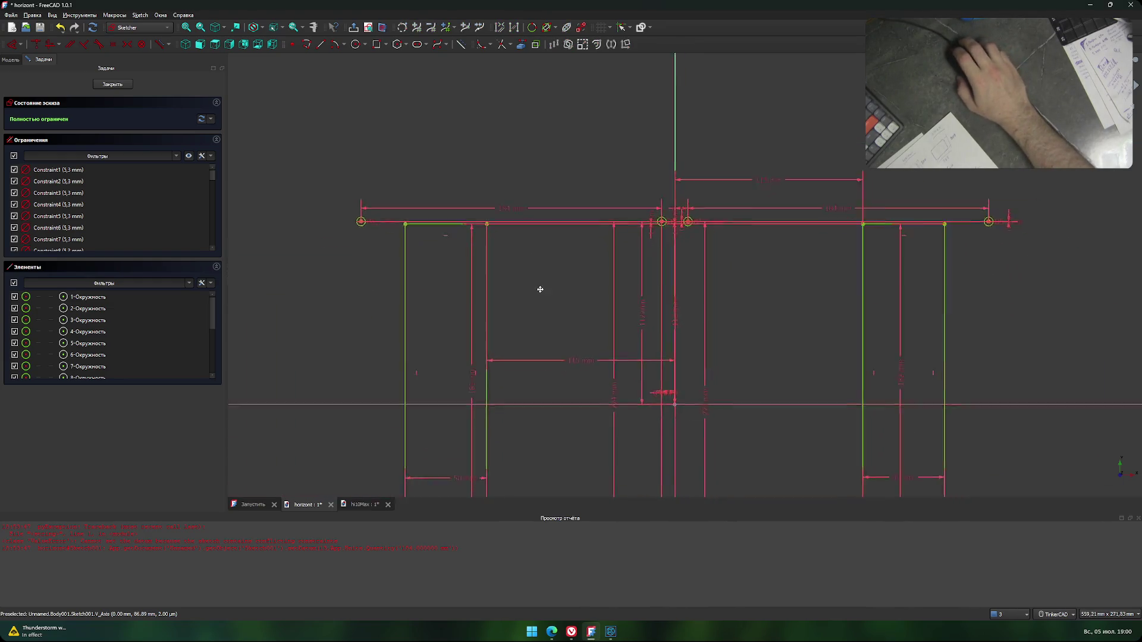
{"action": "key", "text": "alt+Tab"}
{"action": "scroll", "coordinate": [638, 319], "scroll_direction": "down", "scroll_amount": 3}
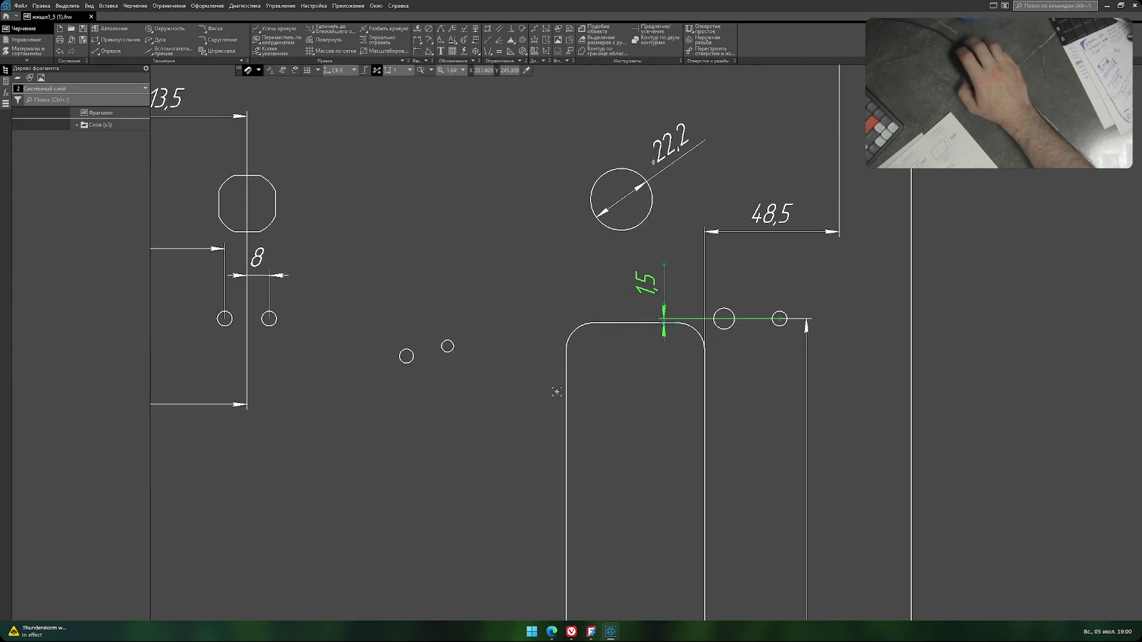
{"action": "key", "text": "alt+Tab"}
{"action": "key", "text": "alt+Tab"}
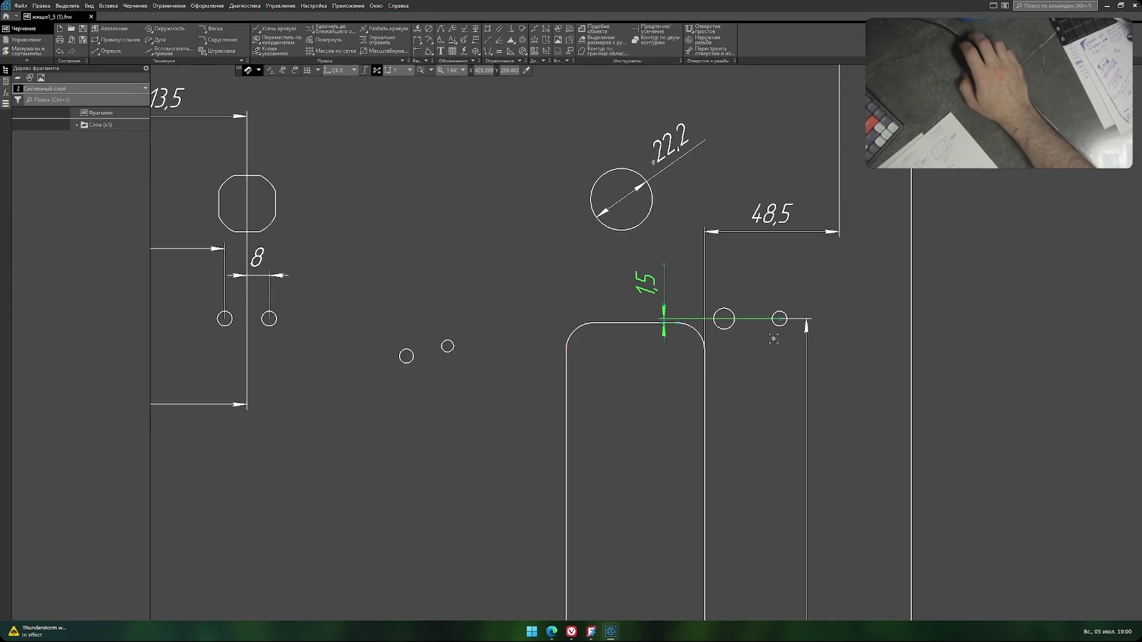
{"action": "scroll", "coordinate": [719, 334], "scroll_direction": "up", "scroll_amount": 3}
{"action": "scroll", "coordinate": [667, 336], "scroll_direction": "up", "scroll_amount": 3}
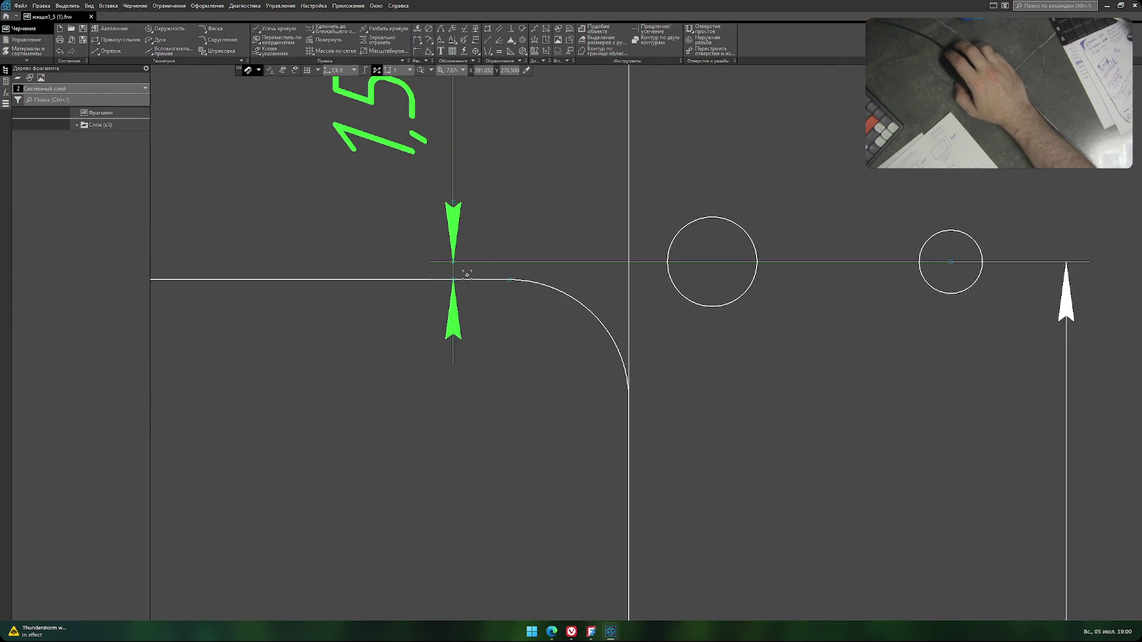
{"action": "scroll", "coordinate": [418, 359], "scroll_direction": "down", "scroll_amount": 3}
{"action": "scroll", "coordinate": [337, 408], "scroll_direction": "down", "scroll_amount": 1}
{"action": "mouse_move", "coordinate": [336, 407]}
{"action": "middle_mouse_down"}
{"action": "mouse_move", "coordinate": [661, 329]}
{"action": "mouse_move", "coordinate": [627, 316]}
{"action": "middle_mouse_up"}
{"action": "scroll", "coordinate": [599, 333], "scroll_direction": "up", "scroll_amount": 1}
{"action": "scroll", "coordinate": [599, 333], "scroll_direction": "down", "scroll_amount": 2}
{"action": "scroll", "coordinate": [627, 315], "scroll_direction": "up", "scroll_amount": 1}
{"action": "key", "text": "alt+Tab"}
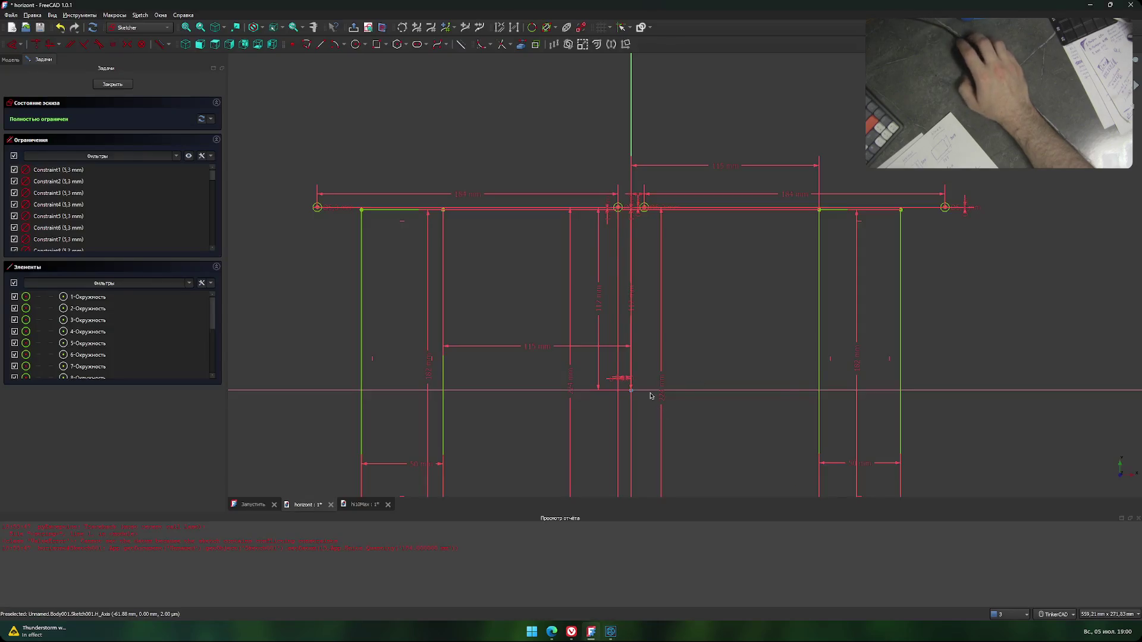
{"action": "scroll", "coordinate": [651, 396], "scroll_direction": "down", "scroll_amount": 3}
{"action": "mouse_move", "coordinate": [651, 396]}
{"action": "middle_mouse_down"}
{"action": "mouse_move", "coordinate": [596, 273]}
{"action": "mouse_move", "coordinate": [595, 294]}
{"action": "middle_mouse_up"}
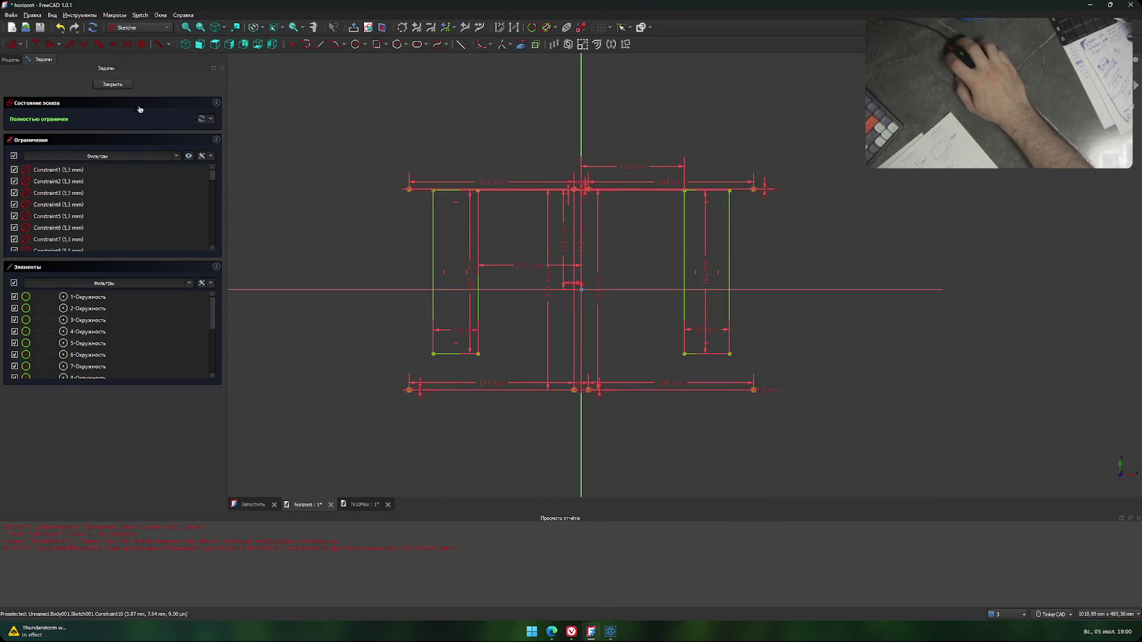
Close the Sketch001 editor, save horizont with Ctrl+S, and glance at the KOMPAS drawing.
{"action": "left_click", "coordinate": [112, 84]}
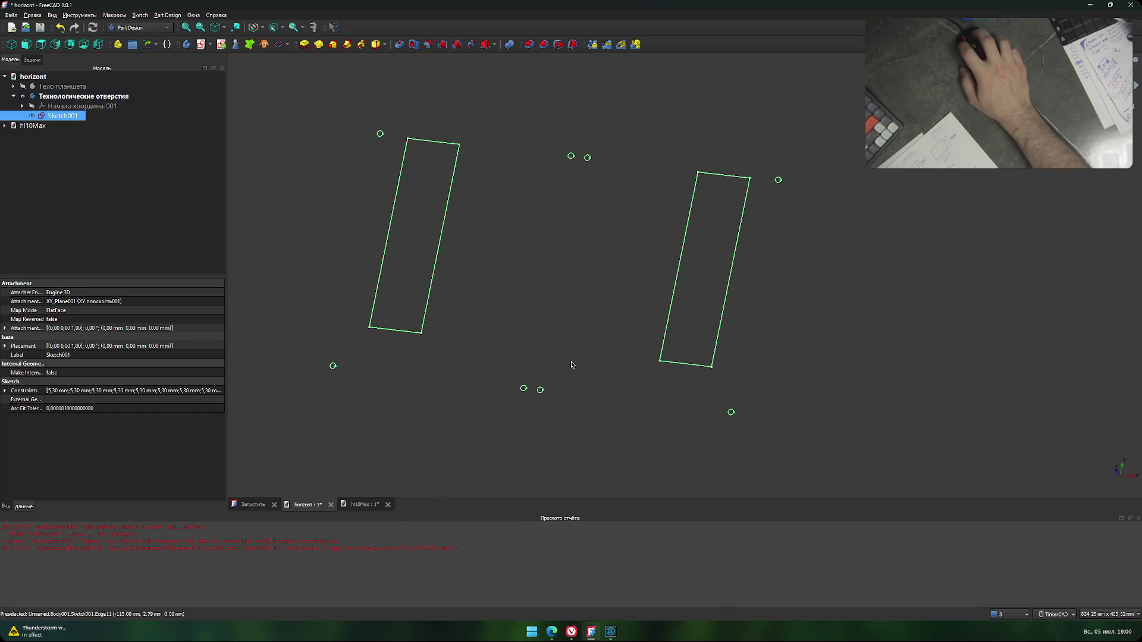
{"action": "key", "text": "ctrl+s"}
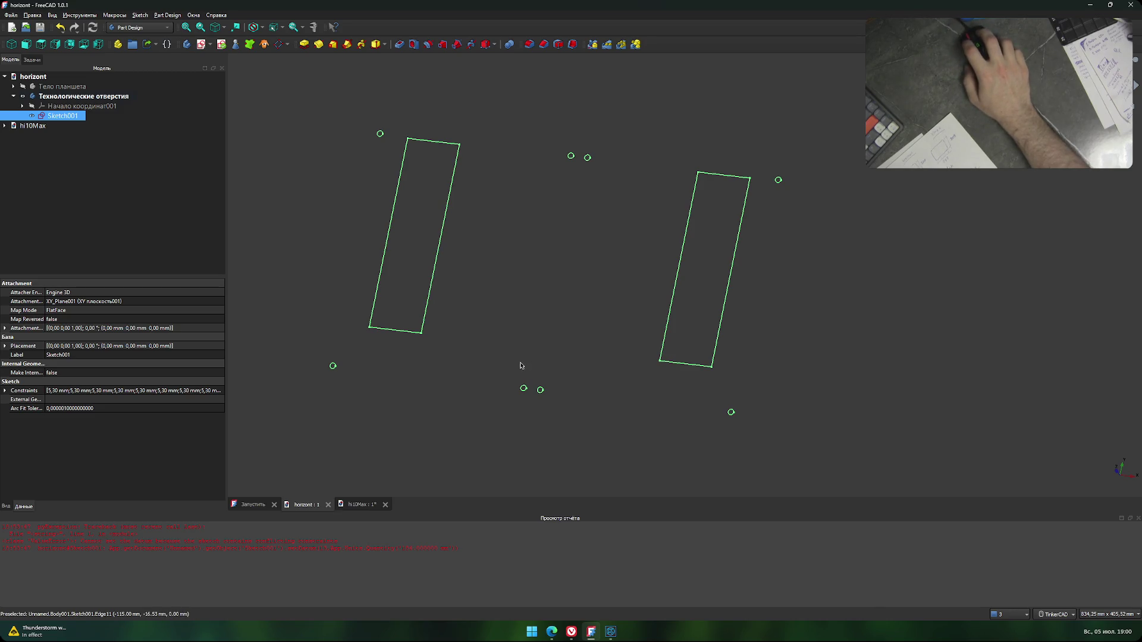
{"action": "left_click", "coordinate": [612, 634]}
{"action": "scroll", "coordinate": [540, 396], "scroll_direction": "down", "scroll_amount": 3}
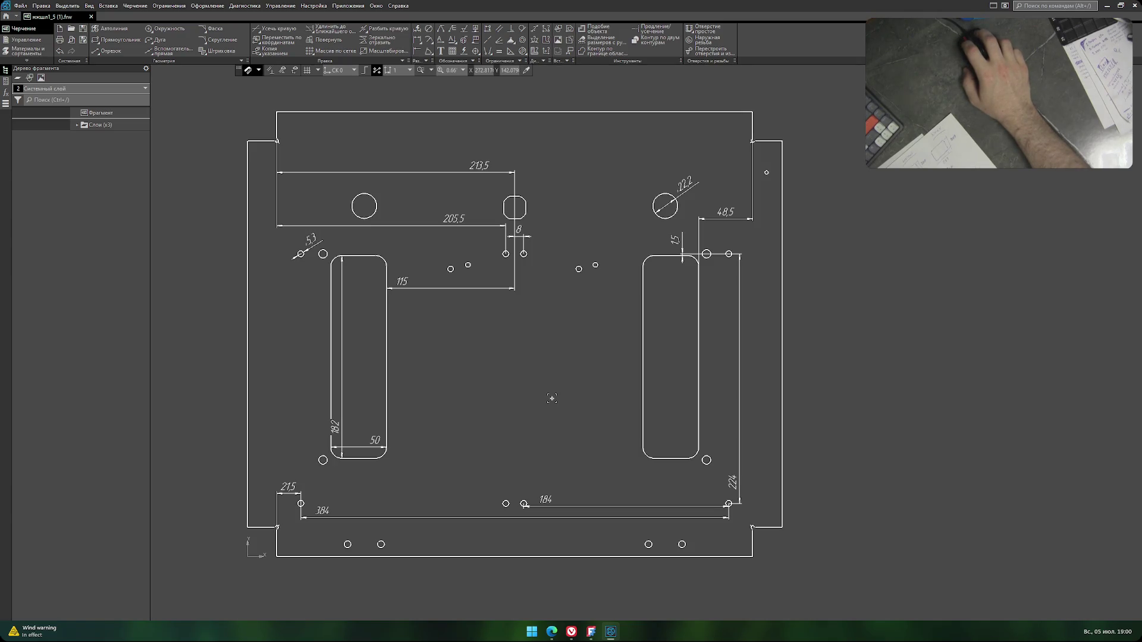
{"action": "key", "text": "alt+Tab"}
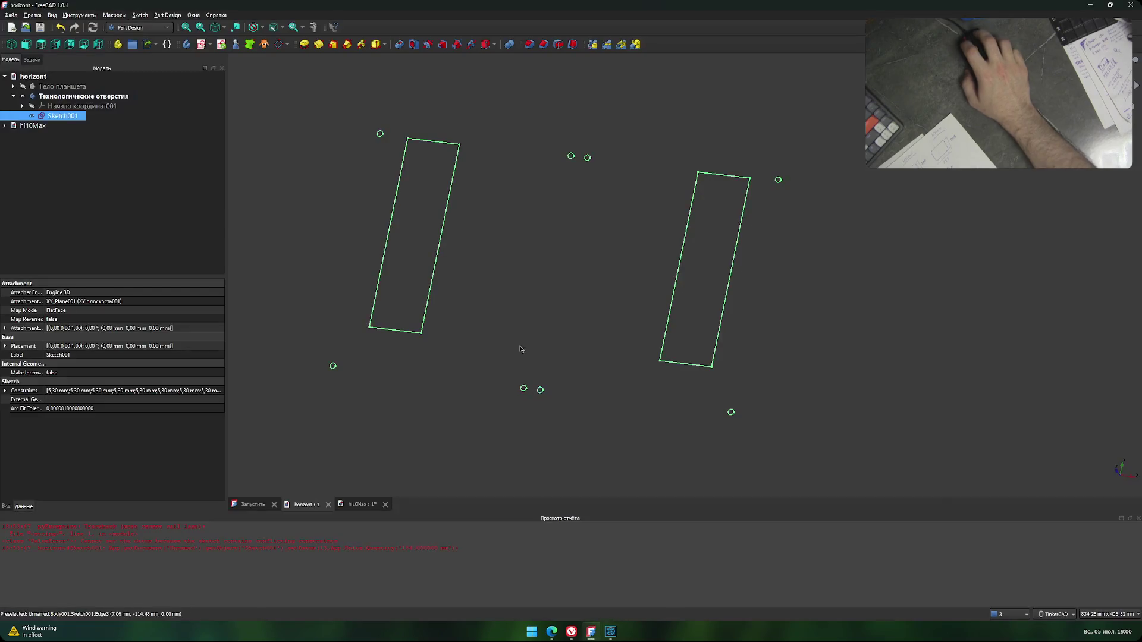
Show the Тело планшета body and orbit and zoom around the panel.
{"action": "left_click", "coordinate": [22, 87]}
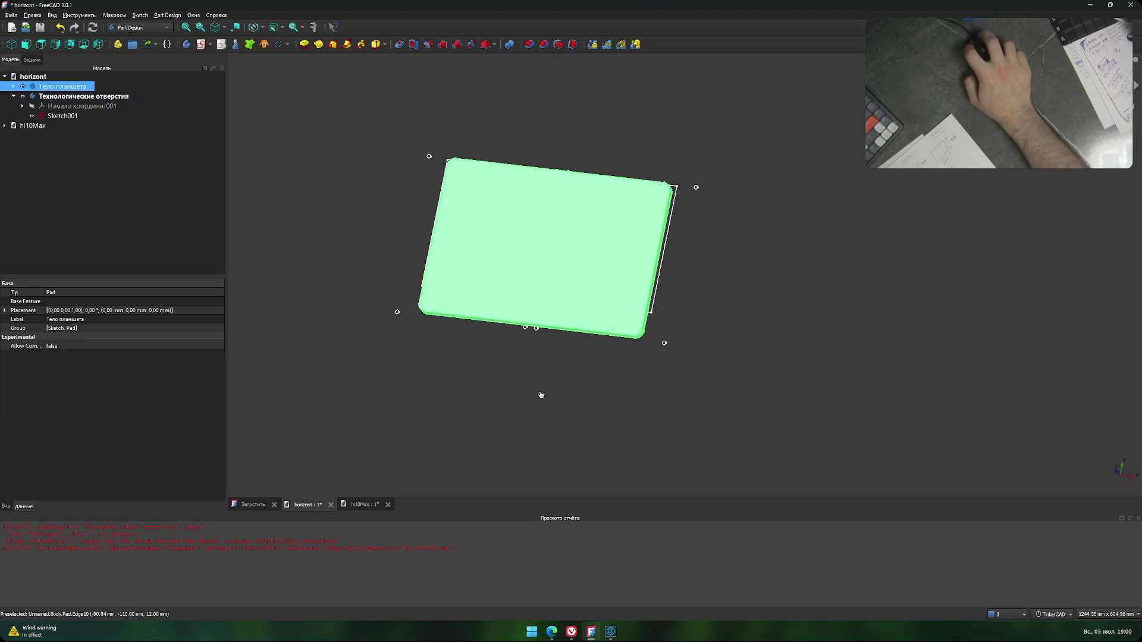
{"action": "left_click", "coordinate": [558, 377]}
{"action": "right_click_drag", "start_coordinate": [554, 369], "coordinate": [594, 390]}
{"action": "scroll", "coordinate": [516, 283], "scroll_direction": "up", "scroll_amount": 2}
{"action": "scroll", "coordinate": [516, 283], "scroll_direction": "up", "scroll_amount": 2}
{"action": "scroll", "coordinate": [535, 280], "scroll_direction": "up", "scroll_amount": 3}
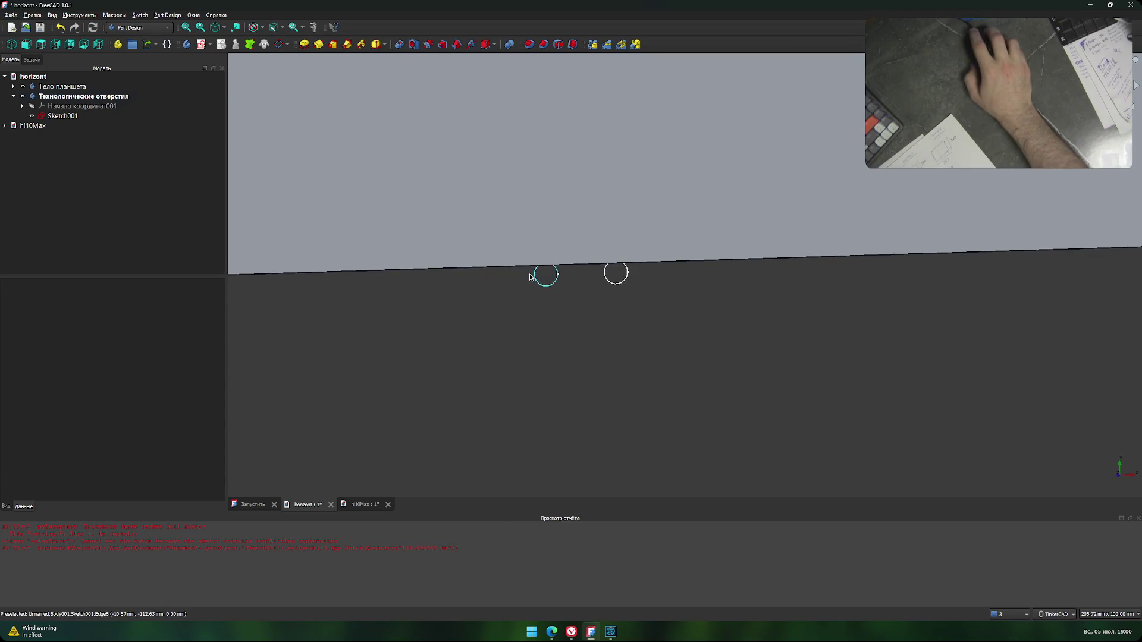
{"action": "scroll", "coordinate": [559, 286], "scroll_direction": "up", "scroll_amount": 2}
{"action": "scroll", "coordinate": [549, 249], "scroll_direction": "down", "scroll_amount": 1}
{"action": "scroll", "coordinate": [505, 301], "scroll_direction": "down", "scroll_amount": 3}
{"action": "scroll", "coordinate": [517, 293], "scroll_direction": "down", "scroll_amount": 4}
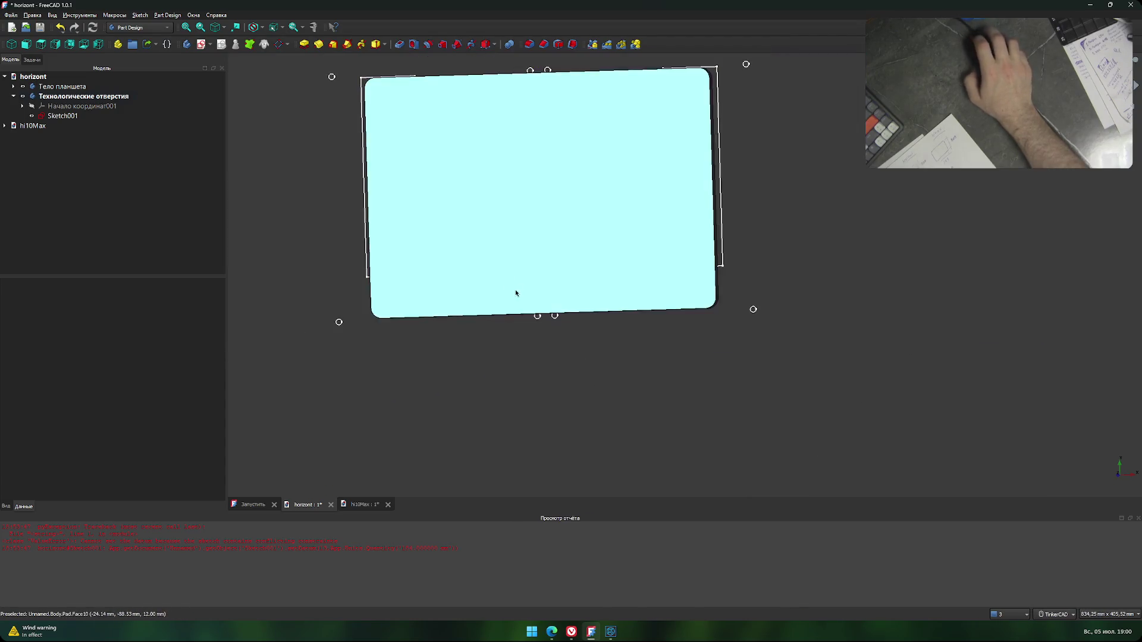
{"action": "middle_click_drag", "start_coordinate": [517, 294], "coordinate": [500, 341]}
{"action": "scroll", "coordinate": [523, 191], "scroll_direction": "up", "scroll_amount": 5}
{"action": "scroll", "coordinate": [522, 190], "scroll_direction": "up", "scroll_amount": 4}
{"action": "scroll", "coordinate": [506, 249], "scroll_direction": "down", "scroll_amount": 7}
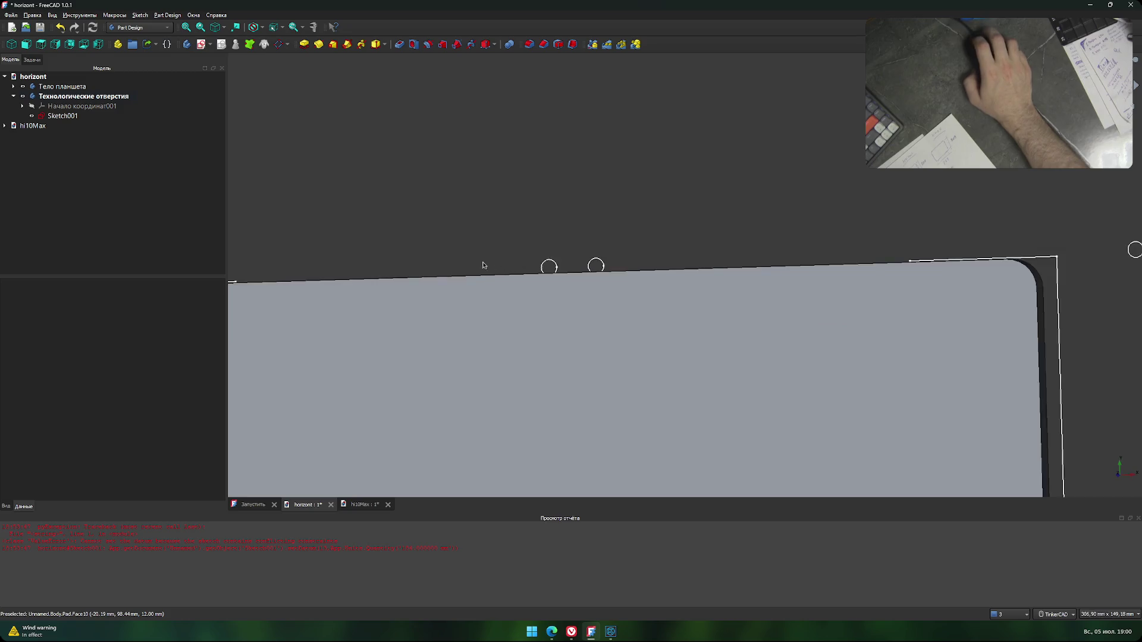
{"action": "scroll", "coordinate": [476, 250], "scroll_direction": "down", "scroll_amount": 4}
{"action": "middle_click_drag", "start_coordinate": [466, 237], "coordinate": [570, 150]}
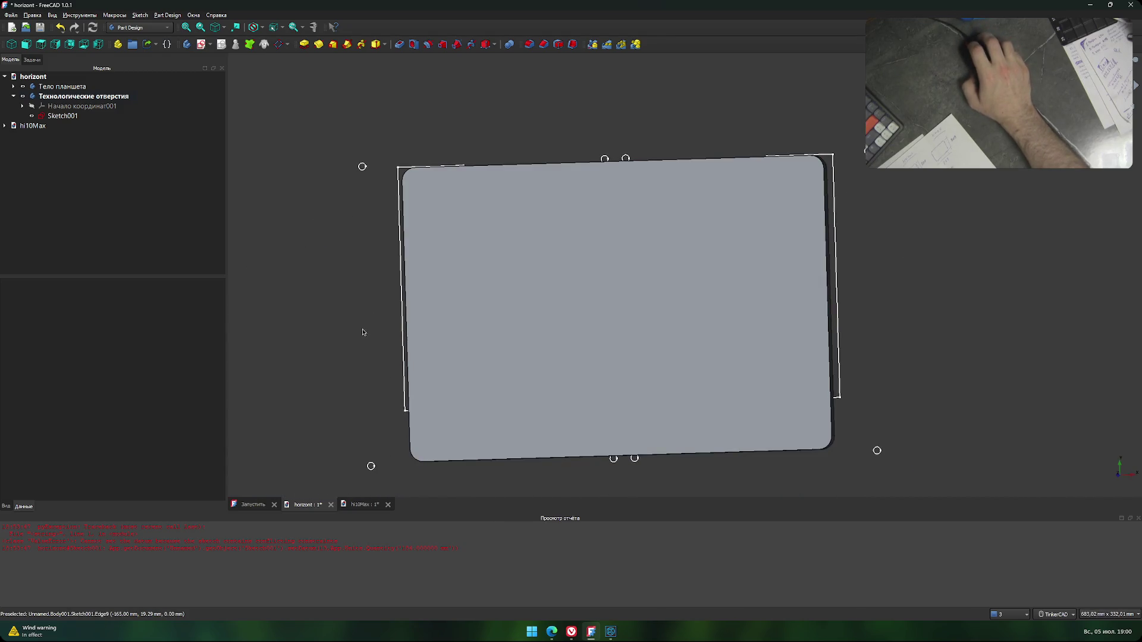
Inspect the hole sketch against the panel edges in perspective.
{"action": "mouse_move", "coordinate": [385, 337]}
{"action": "right_mouse_down"}
{"action": "mouse_move", "coordinate": [512, 313]}
{"action": "mouse_move", "coordinate": [380, 336]}
{"action": "mouse_move", "coordinate": [349, 356]}
{"action": "mouse_move", "coordinate": [308, 339]}
{"action": "mouse_move", "coordinate": [320, 343]}
{"action": "right_mouse_up"}
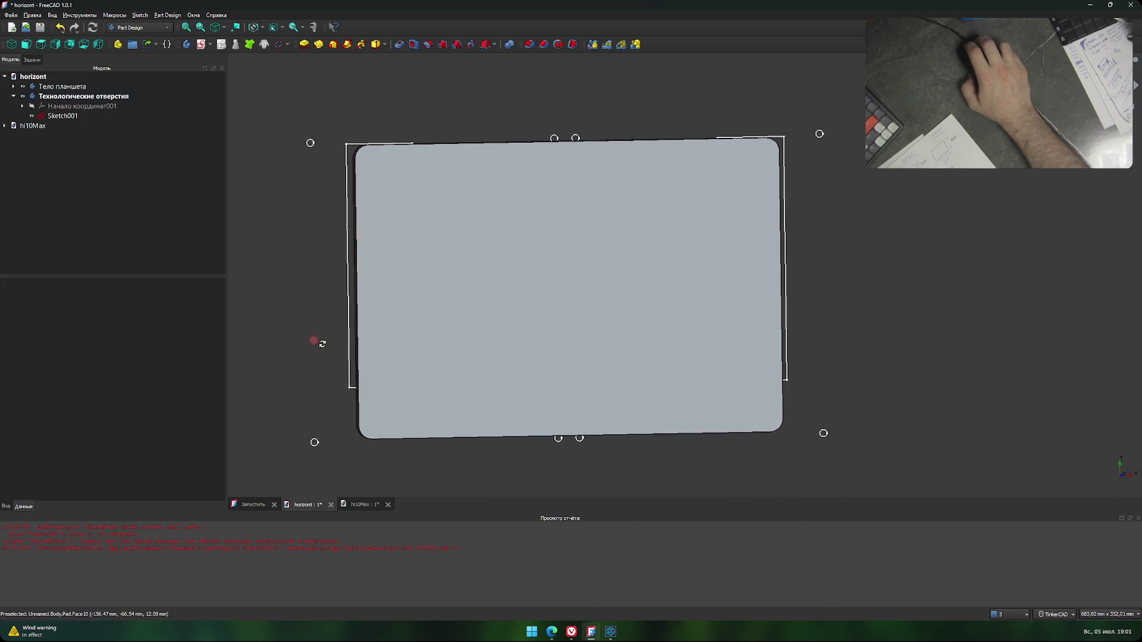
{"action": "middle_click_drag", "start_coordinate": [320, 342], "coordinate": [343, 300]}
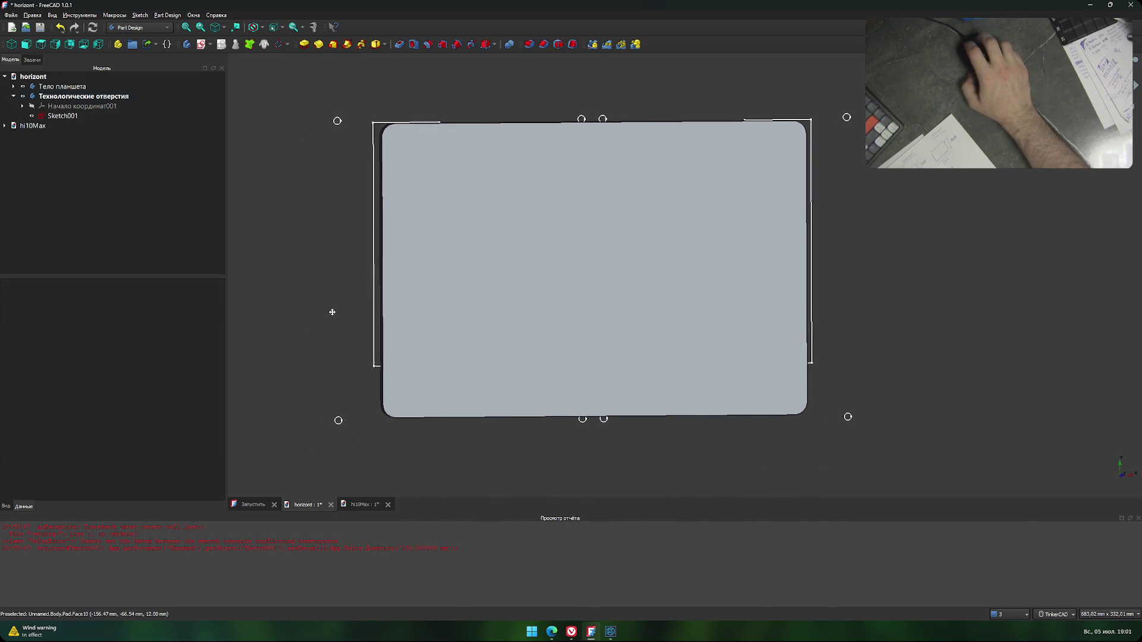
{"action": "right_click_drag", "start_coordinate": [342, 299], "coordinate": [340, 304]}
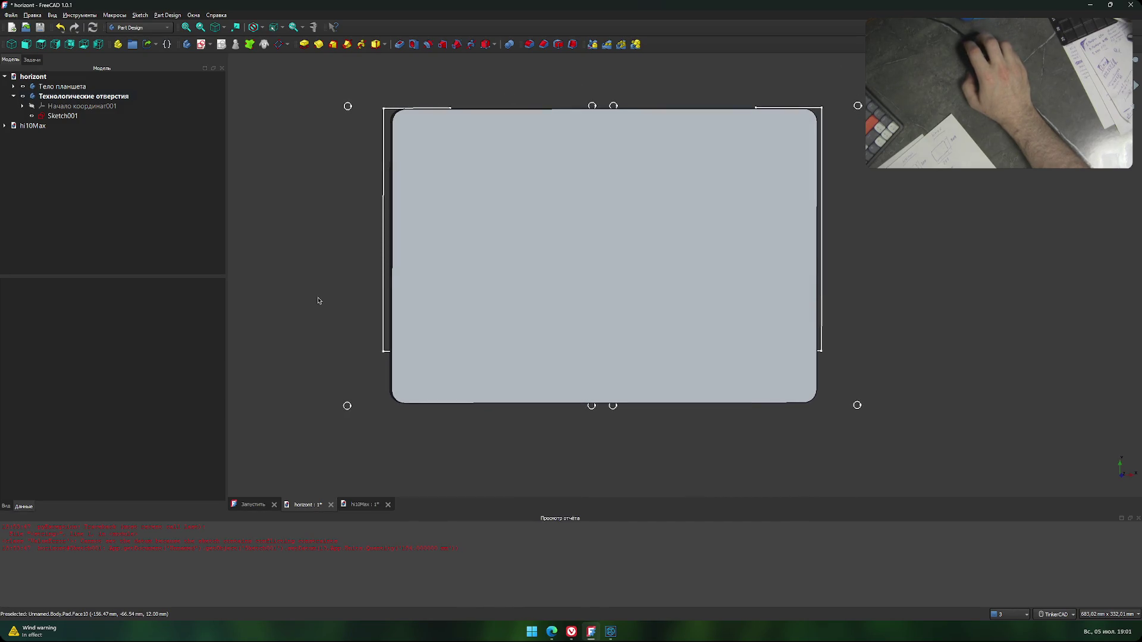
{"action": "middle_click_drag", "start_coordinate": [320, 299], "coordinate": [329, 309]}
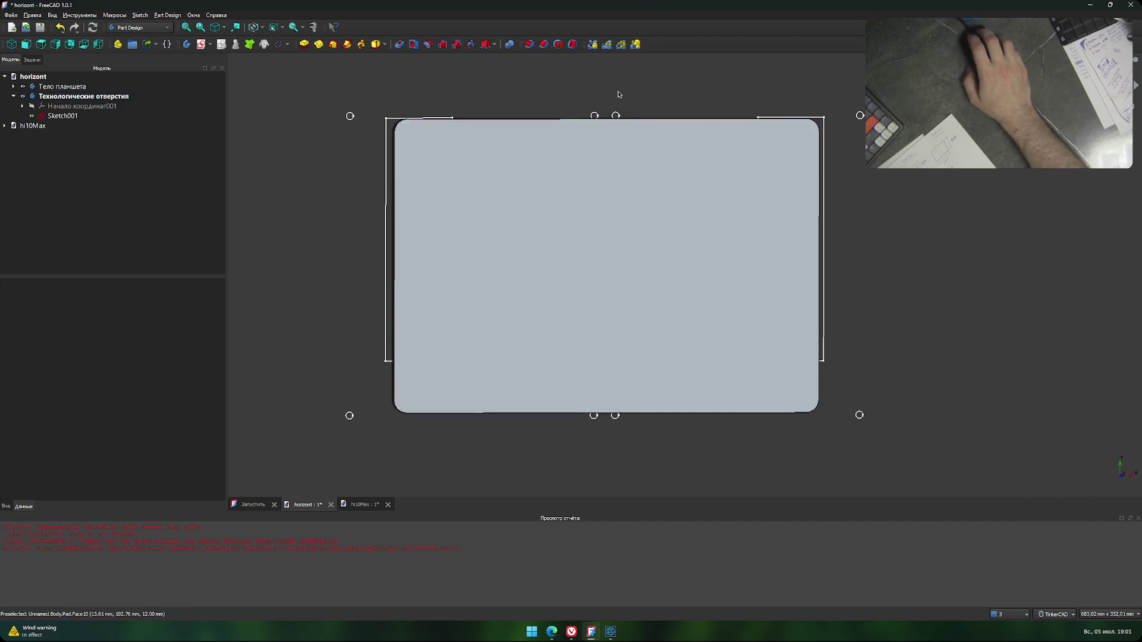
{"action": "scroll", "coordinate": [538, 148], "scroll_direction": "up", "scroll_amount": 10}
{"action": "scroll", "coordinate": [547, 226], "scroll_direction": "down", "scroll_amount": 4}
{"action": "scroll", "coordinate": [535, 202], "scroll_direction": "down", "scroll_amount": 3}
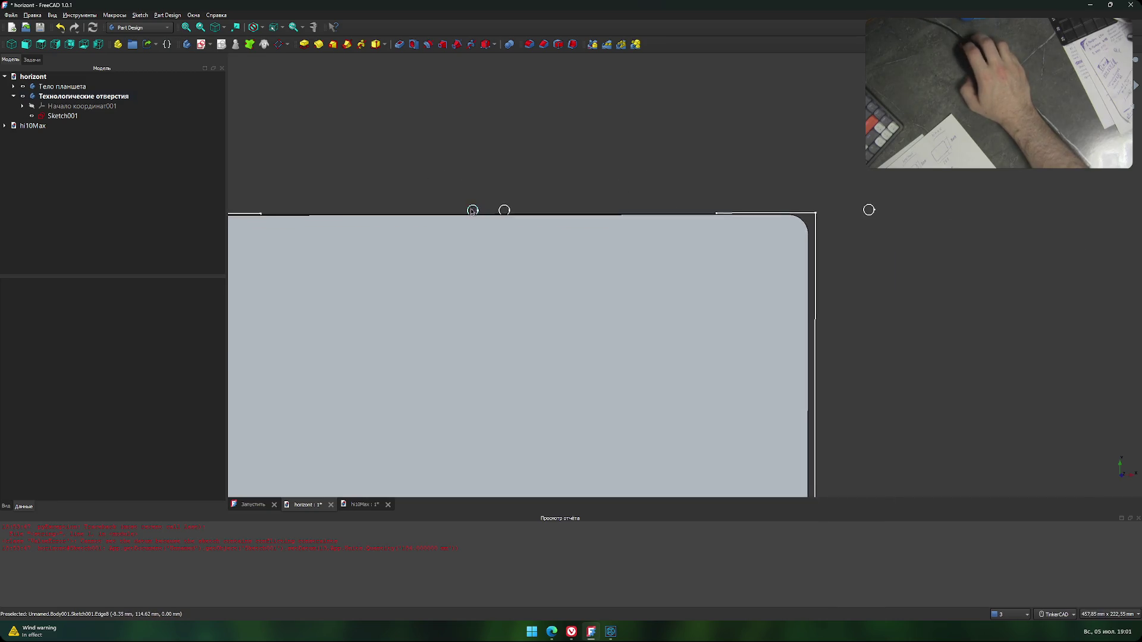
{"action": "scroll", "coordinate": [514, 174], "scroll_direction": "down", "scroll_amount": 2}
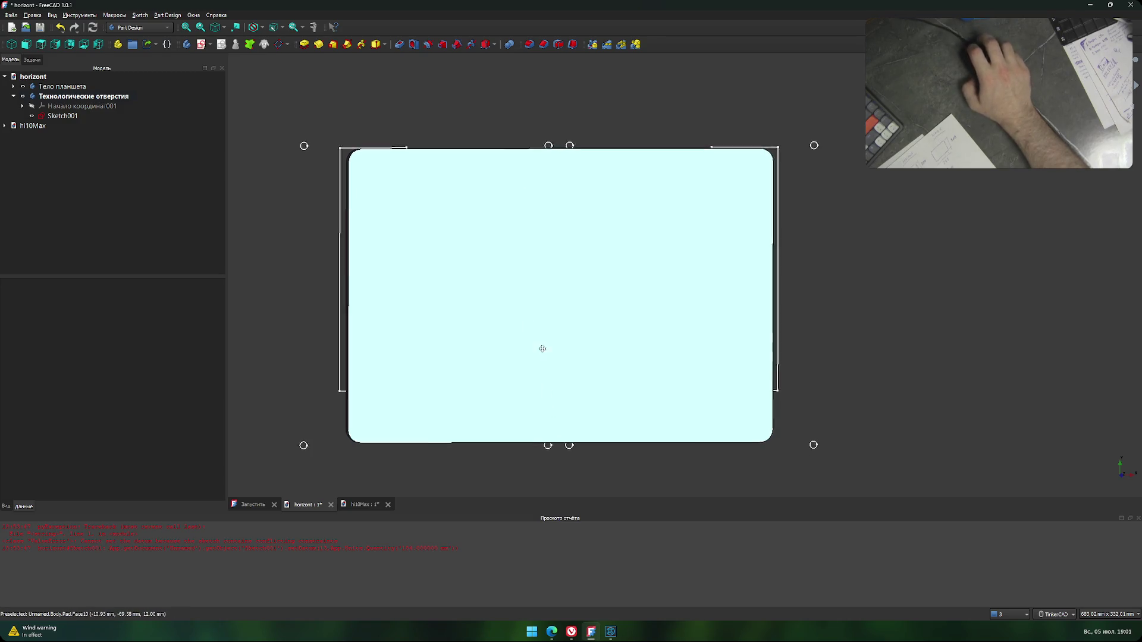
{"action": "middle_click_drag", "start_coordinate": [543, 447], "coordinate": [533, 259]}
{"action": "scroll", "coordinate": [535, 263], "scroll_direction": "up", "scroll_amount": 2}
{"action": "scroll", "coordinate": [559, 256], "scroll_direction": "up", "scroll_amount": 3}
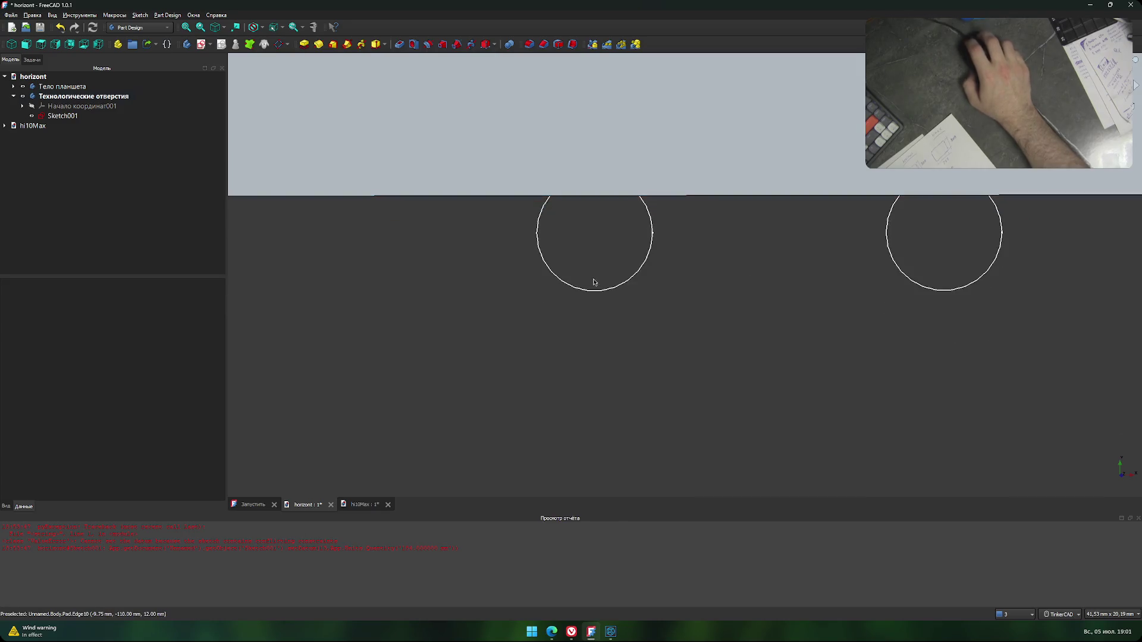
{"action": "scroll", "coordinate": [570, 249], "scroll_direction": "down", "scroll_amount": 3}
{"action": "scroll", "coordinate": [544, 262], "scroll_direction": "down", "scroll_amount": 3}
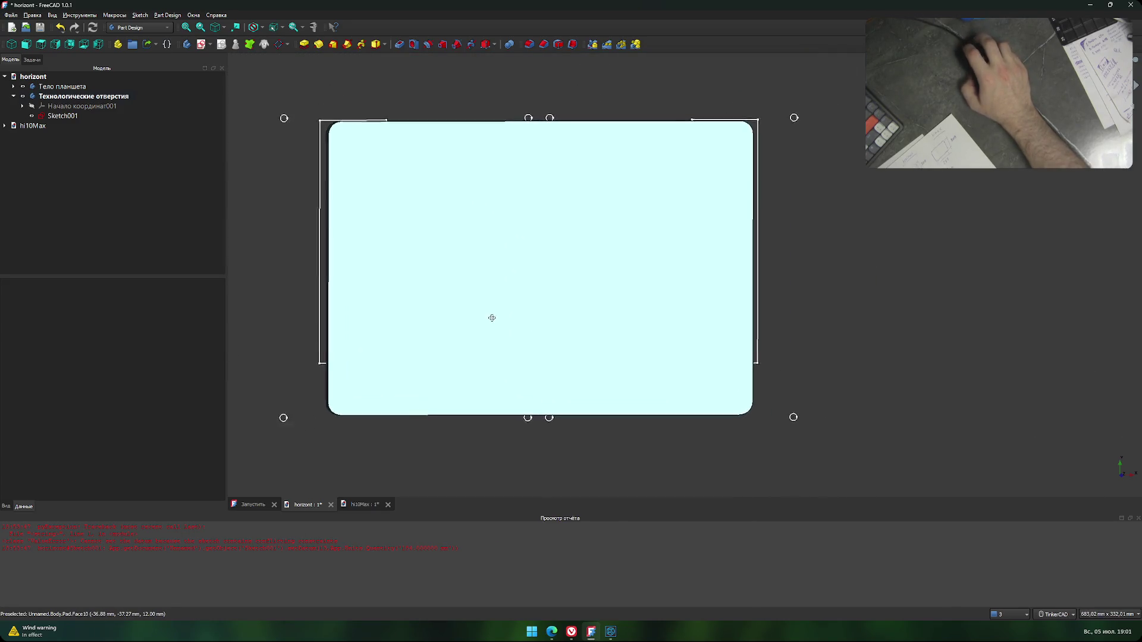
{"action": "right_click_drag", "start_coordinate": [520, 307], "coordinate": [558, 286]}
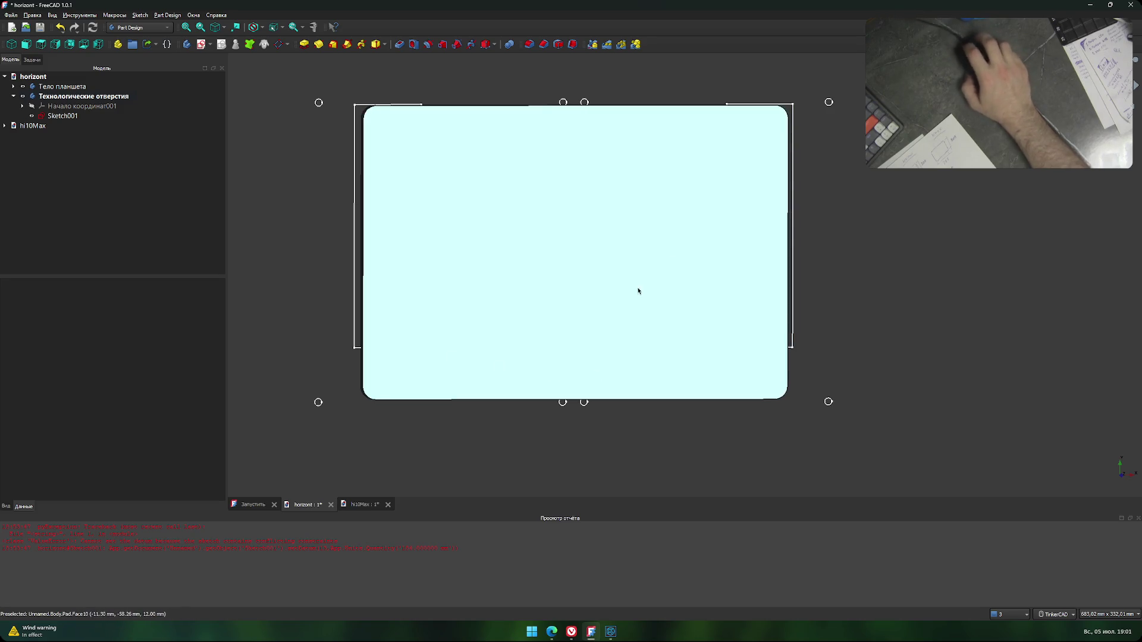
Briefly check the KOMPAS drawing, then re-centre the panel in FreeCAD.
{"action": "left_click", "coordinate": [616, 635]}
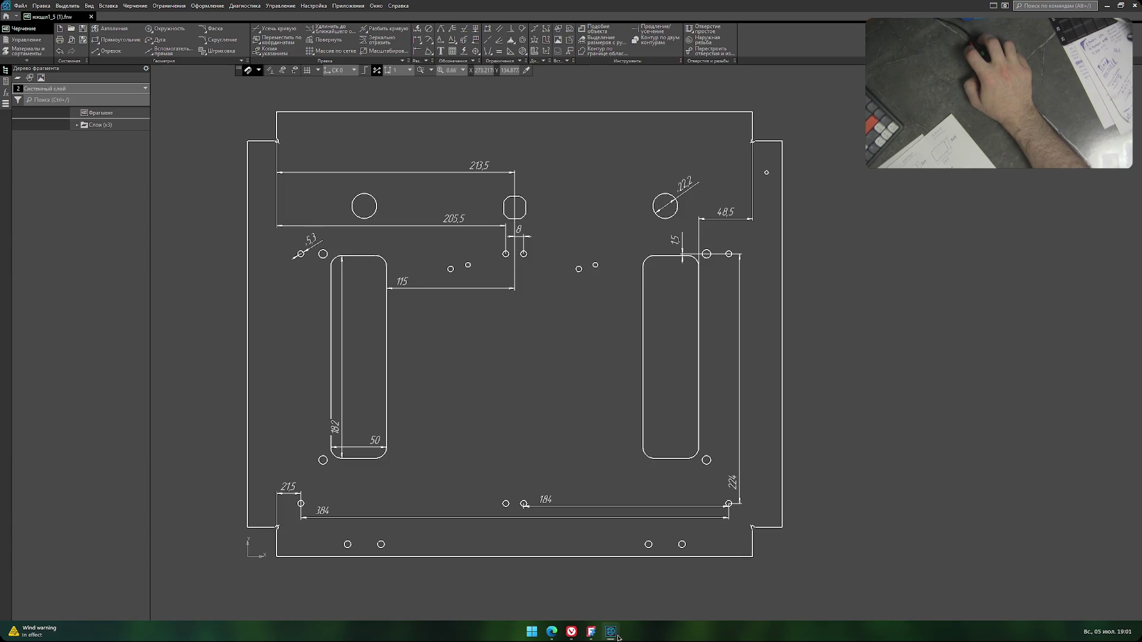
{"action": "left_click", "coordinate": [616, 635]}
{"action": "left_click", "coordinate": [616, 635]}
{"action": "left_click", "coordinate": [616, 635]}
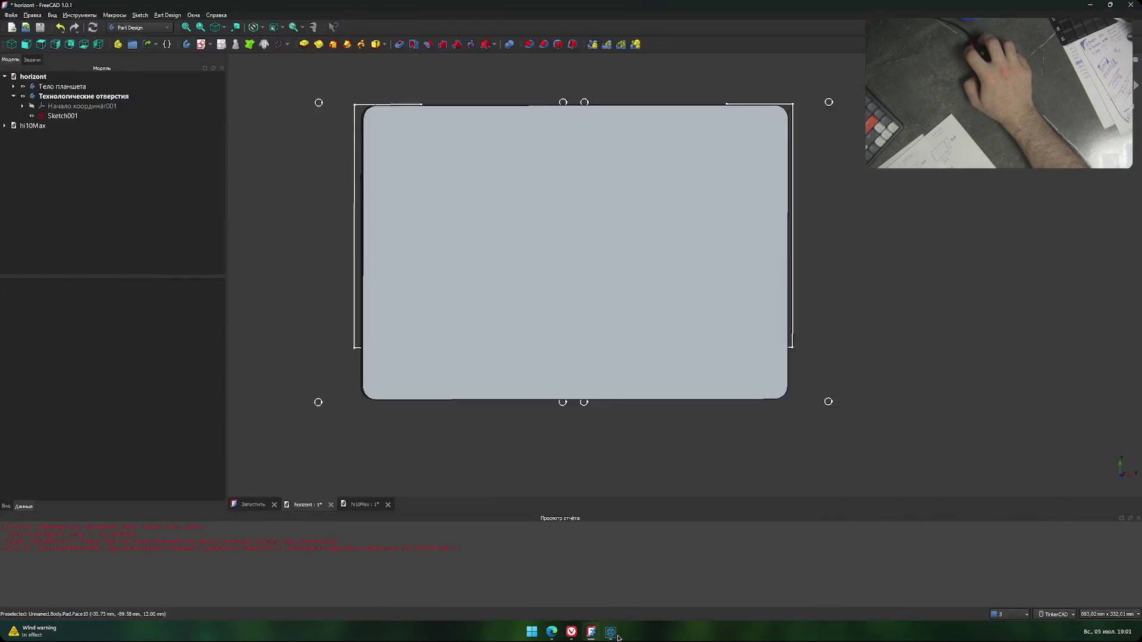
{"action": "scroll", "coordinate": [517, 384], "scroll_direction": "down", "scroll_amount": 3}
{"action": "scroll", "coordinate": [529, 405], "scroll_direction": "up", "scroll_amount": 1}
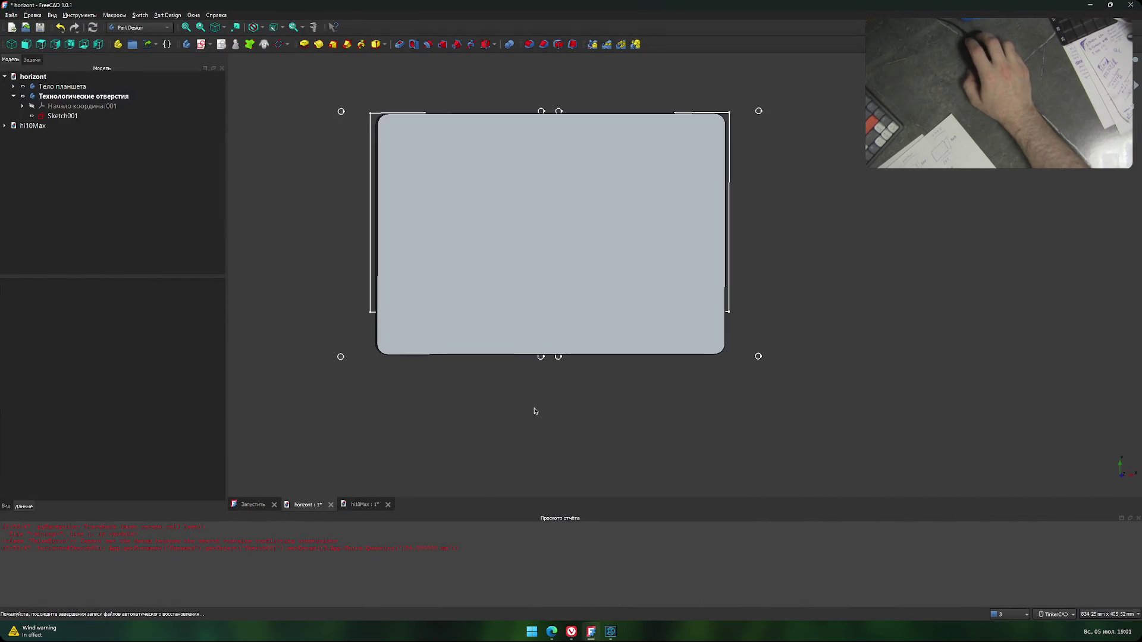
{"action": "mouse_move", "coordinate": [535, 410]}
{"action": "middle_mouse_down"}
{"action": "mouse_move", "coordinate": [540, 449]}
{"action": "mouse_move", "coordinate": [527, 434]}
{"action": "mouse_move", "coordinate": [533, 442]}
{"action": "middle_mouse_up"}
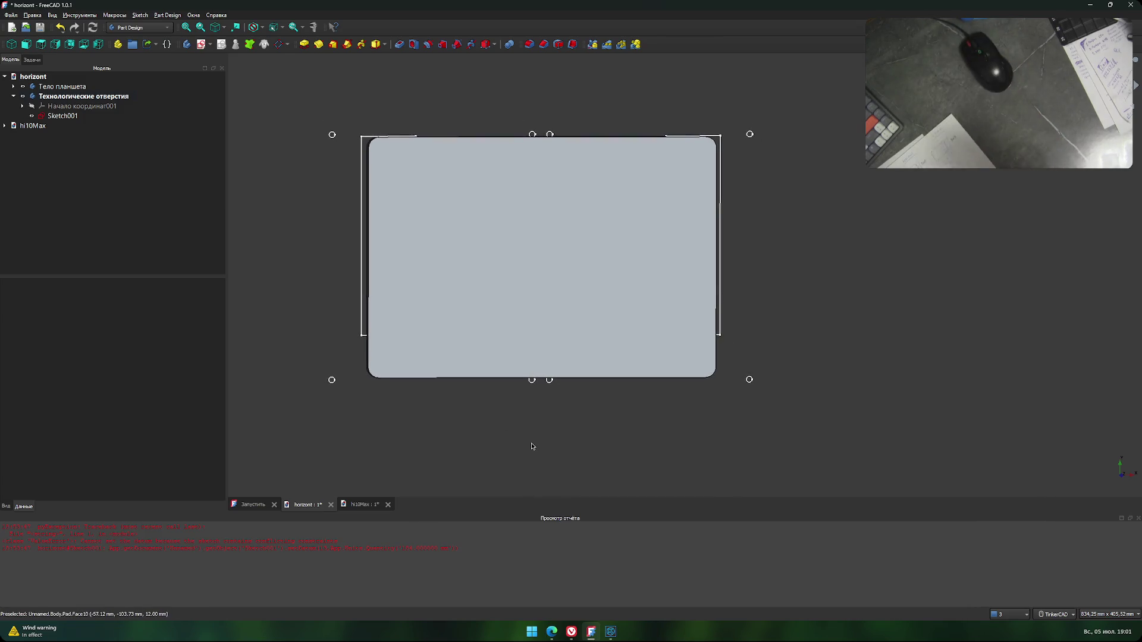
Save the horizont document with Ctrl+S.
{"action": "key", "text": "ctrl+s"}
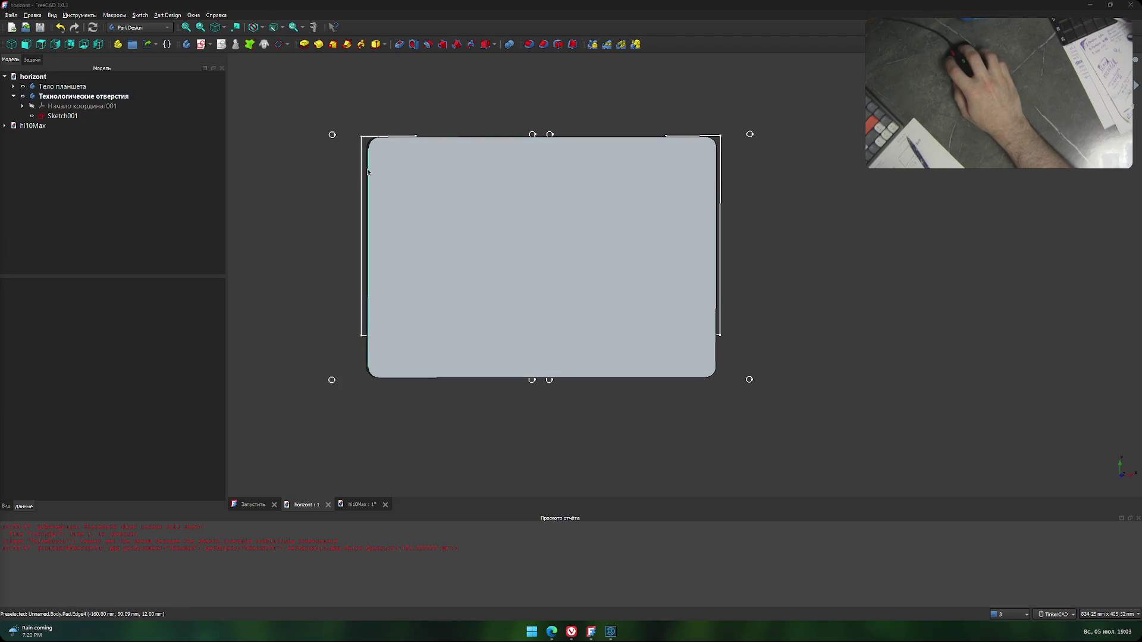
{"action": "key", "text": "alt+Tab"}
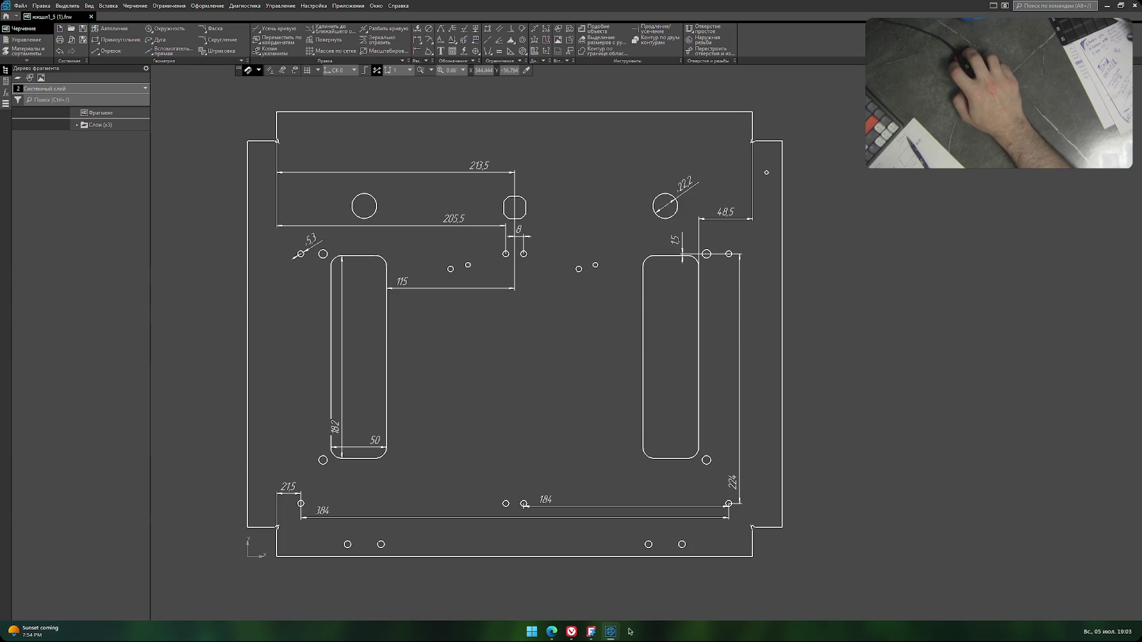
{"action": "key", "text": "alt+Tab"}
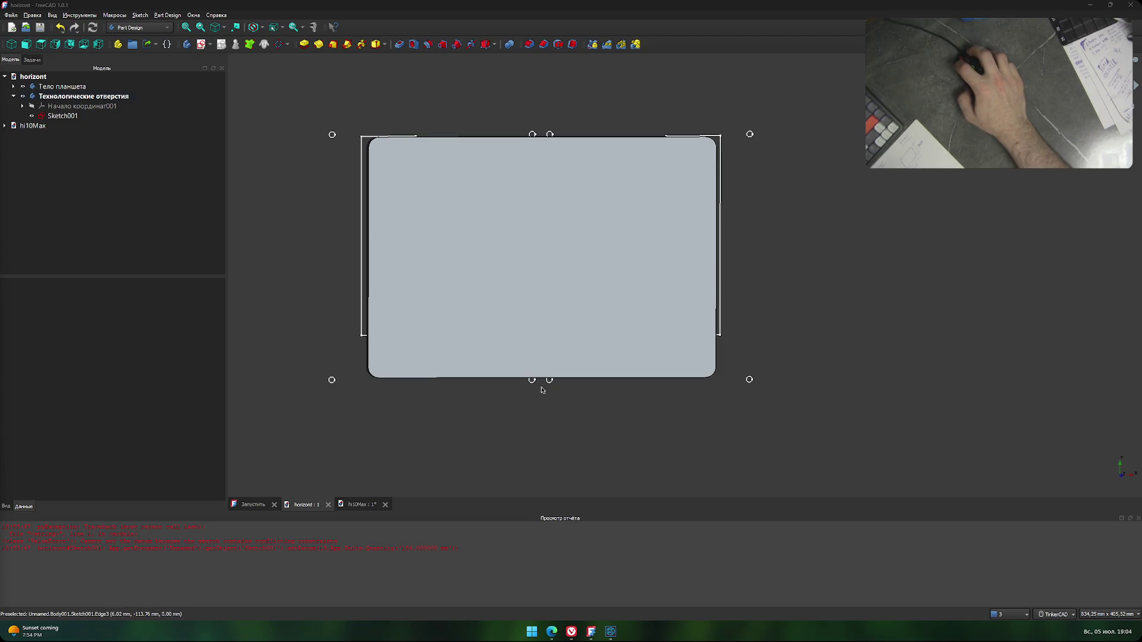
{"action": "left_click", "coordinate": [621, 637]}
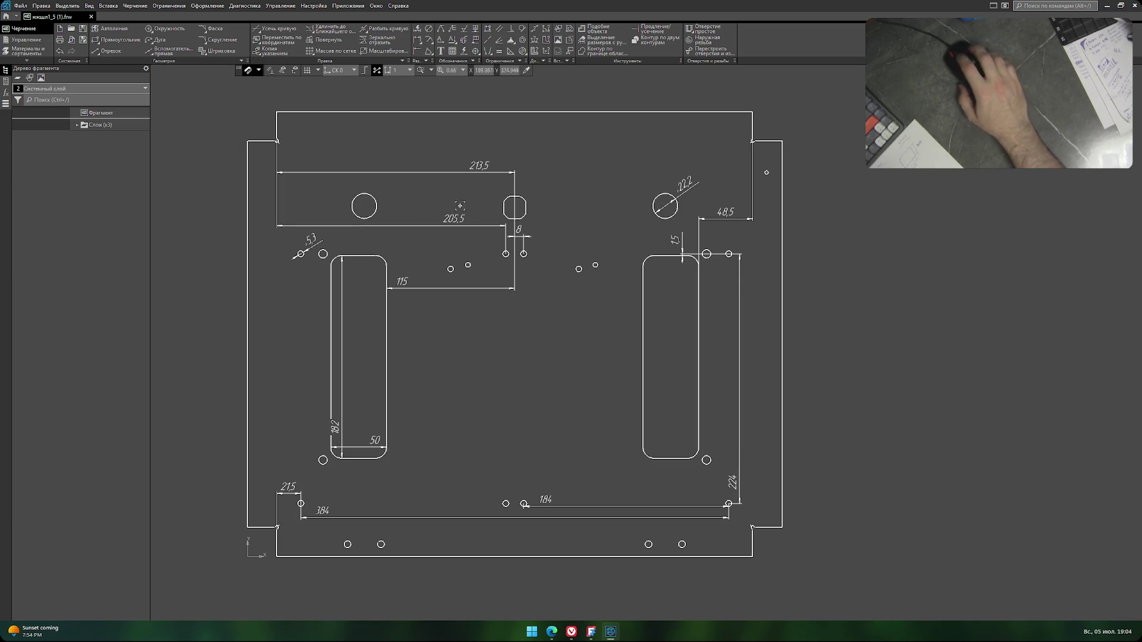
Zoom to the 8 dimension and try an Авторазмер on the small hole, then cancel.
{"action": "scroll", "coordinate": [537, 268], "scroll_direction": "up", "scroll_amount": 3}
{"action": "scroll", "coordinate": [537, 238], "scroll_direction": "up", "scroll_amount": 3}
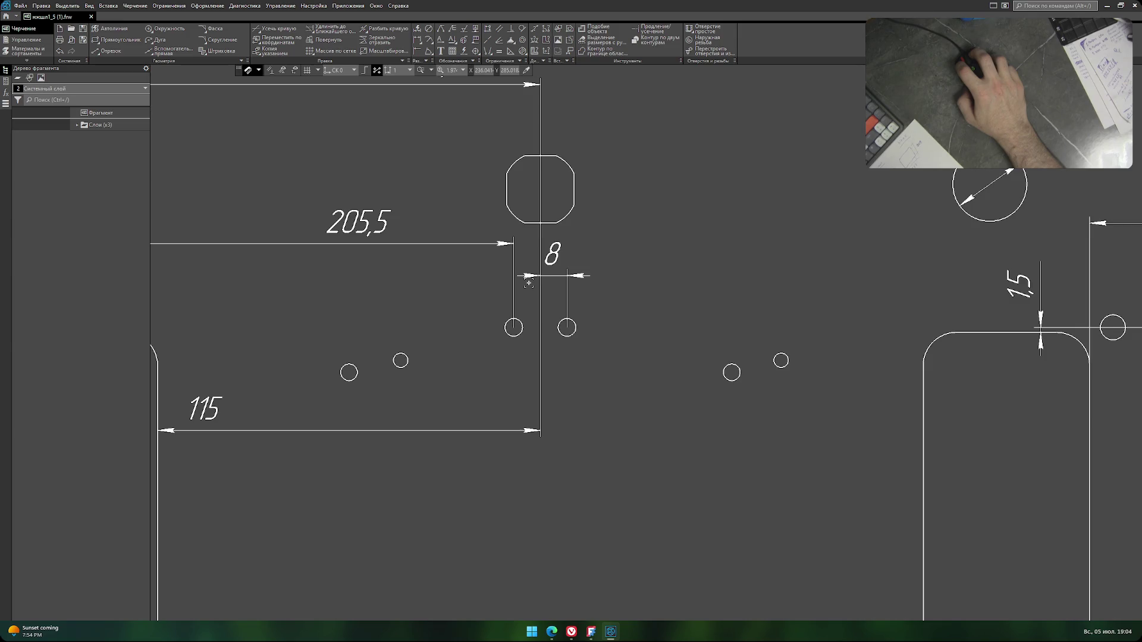
{"action": "left_click", "coordinate": [207, 5]}
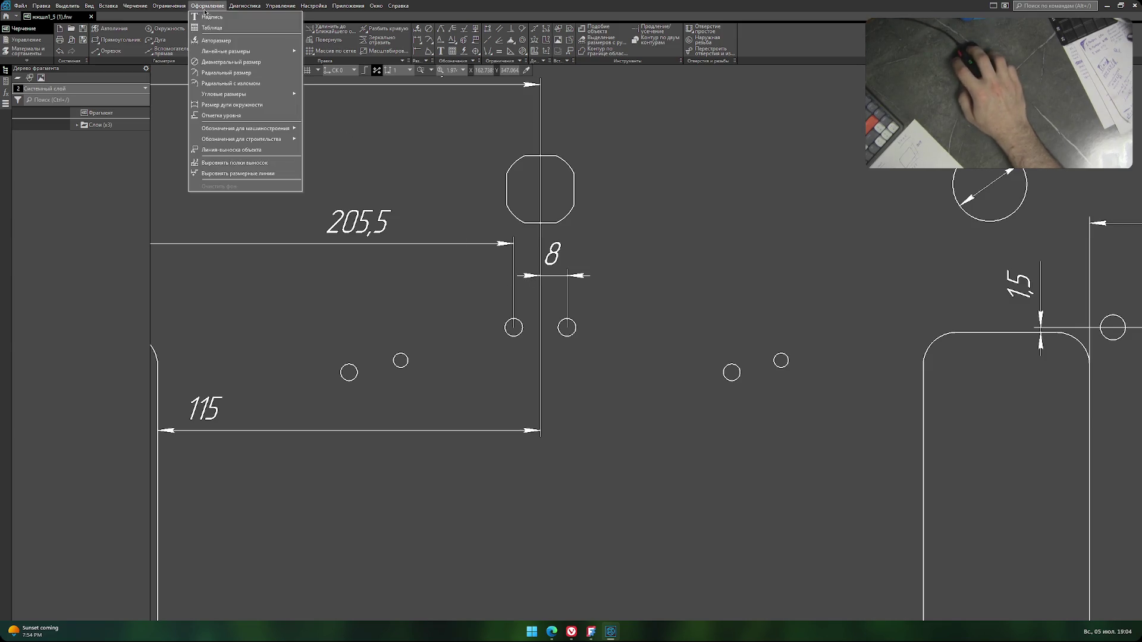
{"action": "left_click", "coordinate": [231, 41]}
{"action": "left_click", "coordinate": [513, 326]}
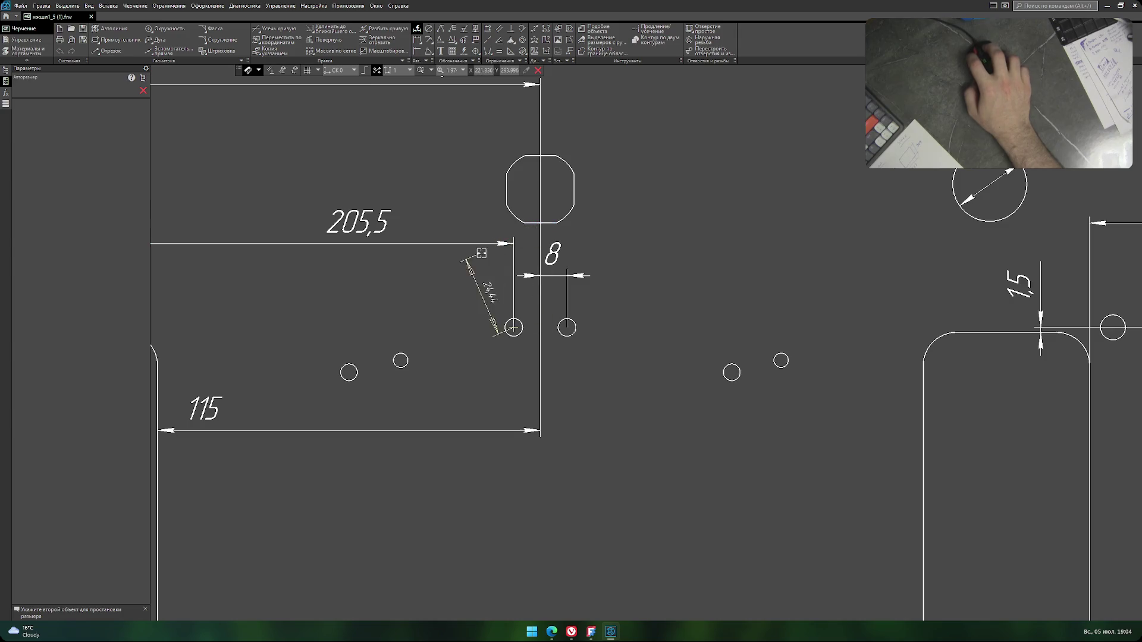
{"action": "key", "text": "Escape"}
Zoom out, centre the plate, and return to the FreeCAD model.
{"action": "scroll", "coordinate": [446, 276], "scroll_direction": "down", "scroll_amount": 3}
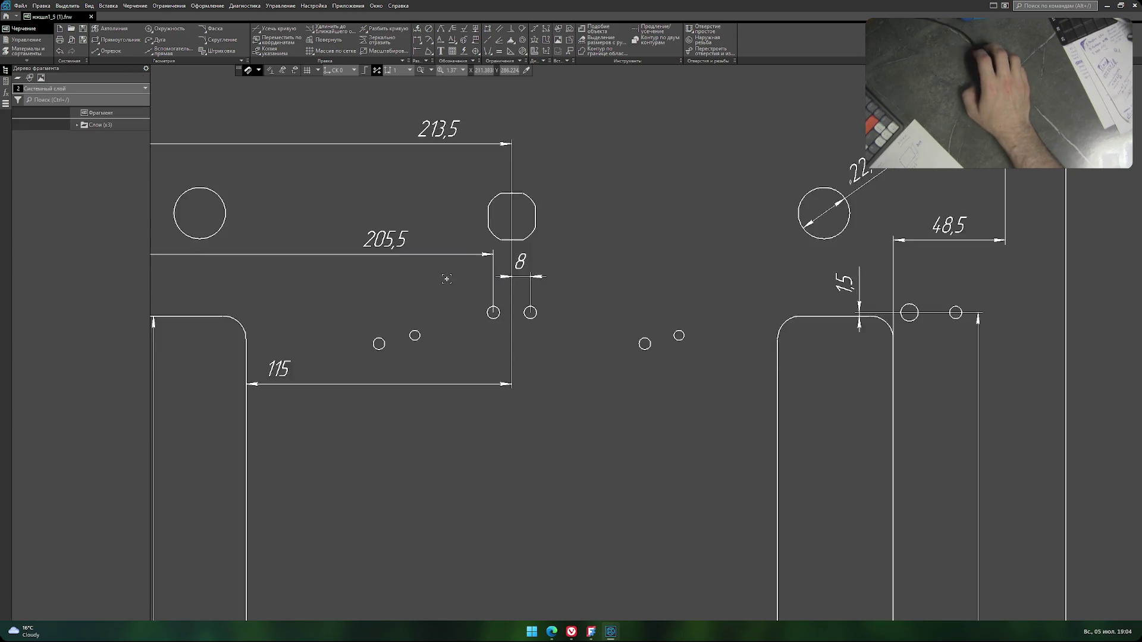
{"action": "scroll", "coordinate": [444, 265], "scroll_direction": "down", "scroll_amount": 3}
{"action": "scroll", "coordinate": [443, 256], "scroll_direction": "up", "scroll_amount": 1}
{"action": "middle_click_drag", "start_coordinate": [444, 255], "coordinate": [438, 251]}
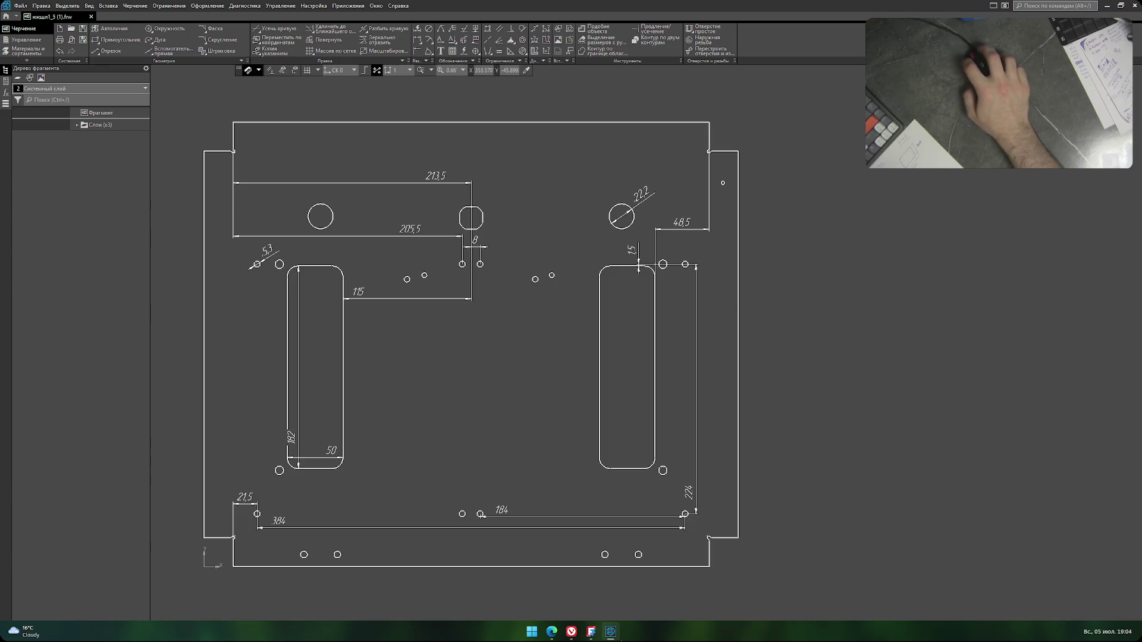
{"action": "left_click", "coordinate": [590, 632]}
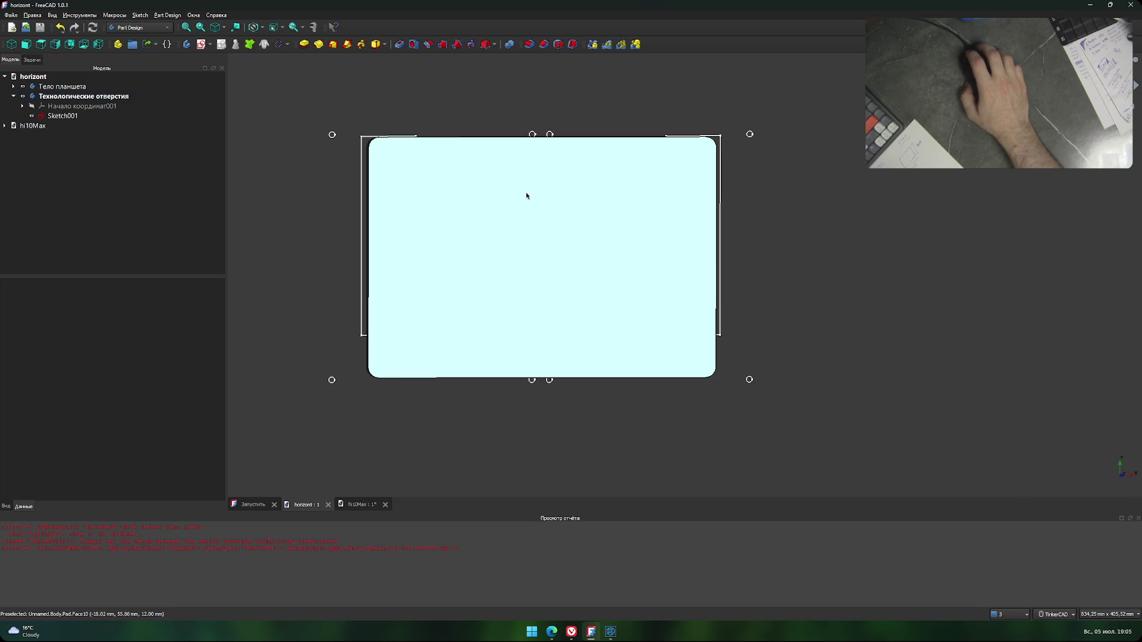
{"action": "scroll", "coordinate": [523, 142], "scroll_direction": "up", "scroll_amount": 3}
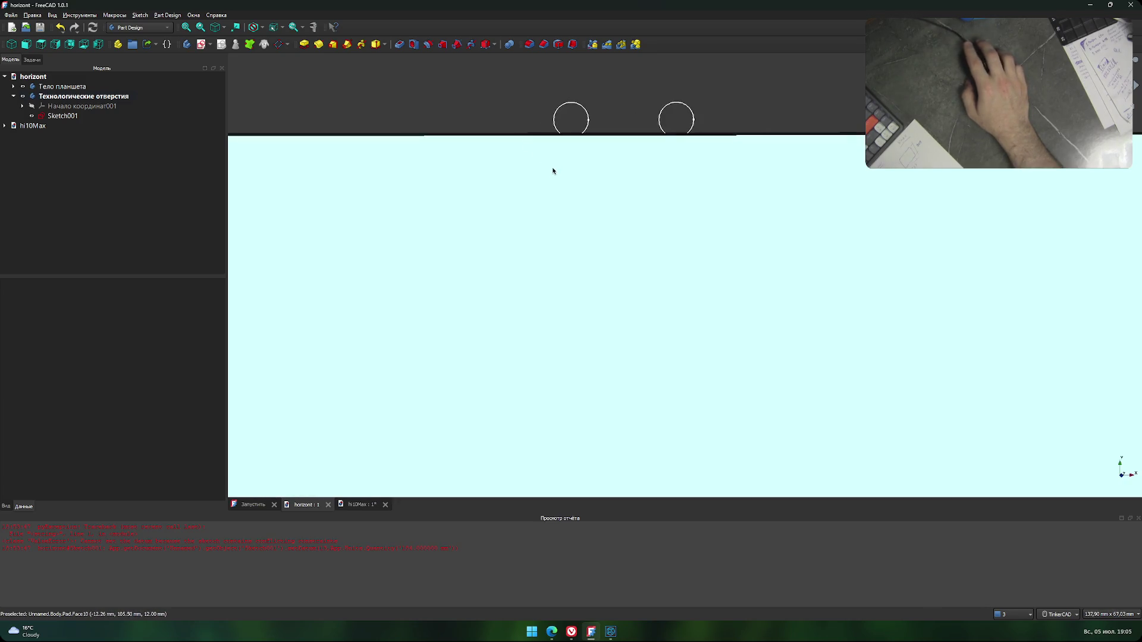
{"action": "scroll", "coordinate": [552, 174], "scroll_direction": "down", "scroll_amount": 3}
{"action": "scroll", "coordinate": [550, 191], "scroll_direction": "down", "scroll_amount": 3}
{"action": "middle_click_drag", "start_coordinate": [554, 225], "coordinate": [541, 226]}
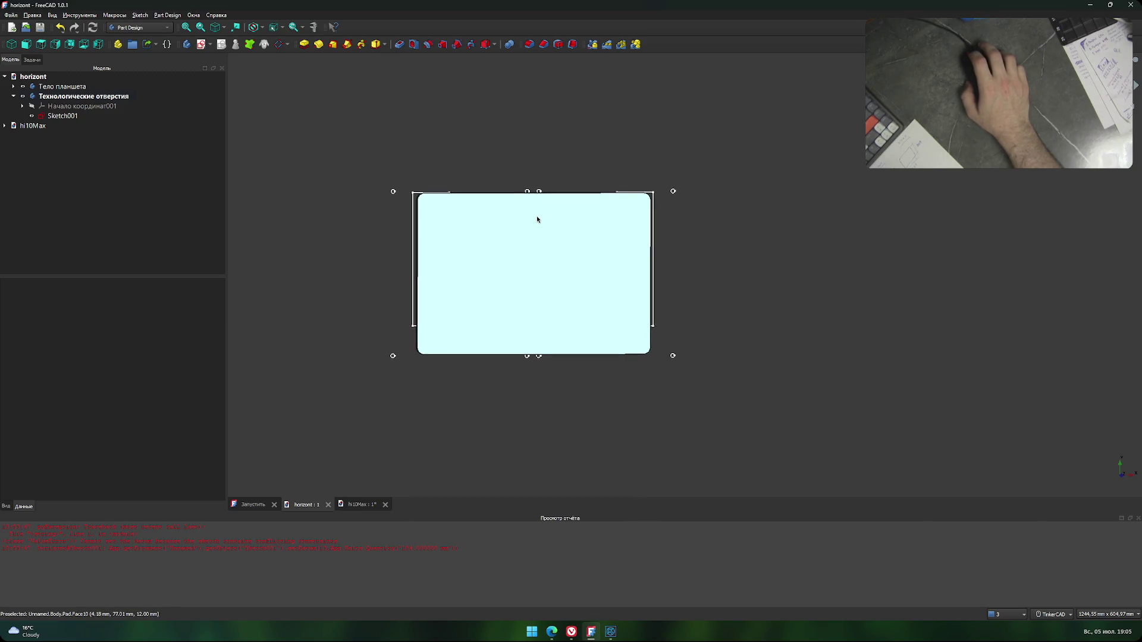
{"action": "scroll", "coordinate": [539, 351], "scroll_direction": "up", "scroll_amount": 3}
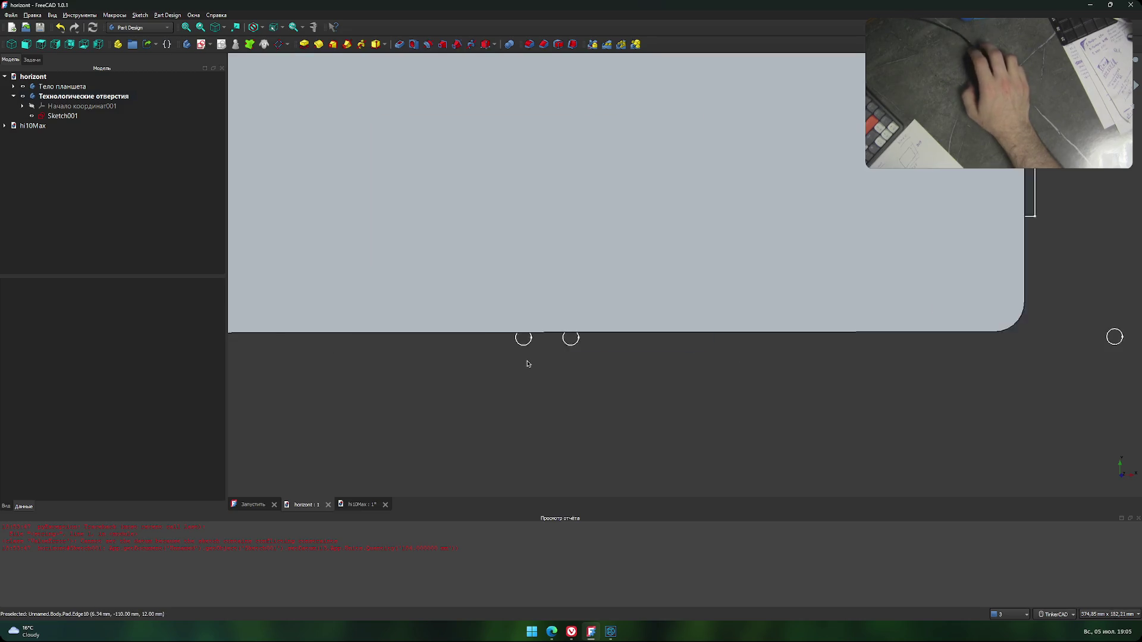
{"action": "scroll", "coordinate": [527, 357], "scroll_direction": "up", "scroll_amount": 3}
{"action": "scroll", "coordinate": [508, 311], "scroll_direction": "down", "scroll_amount": 3}
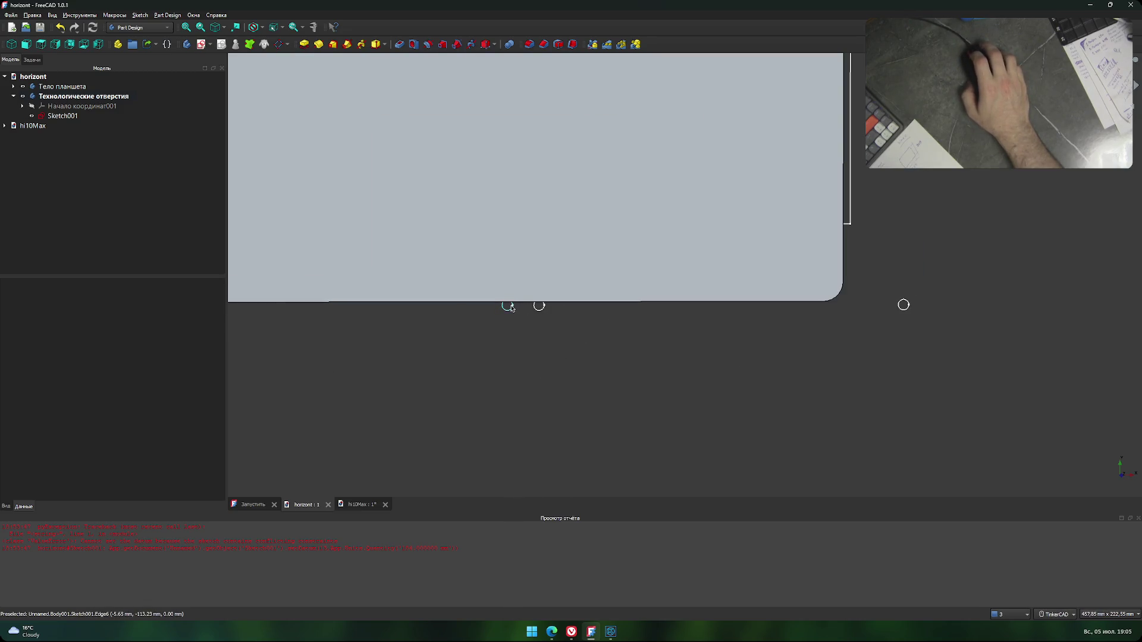
{"action": "middle_click_drag", "start_coordinate": [510, 306], "coordinate": [520, 324]}
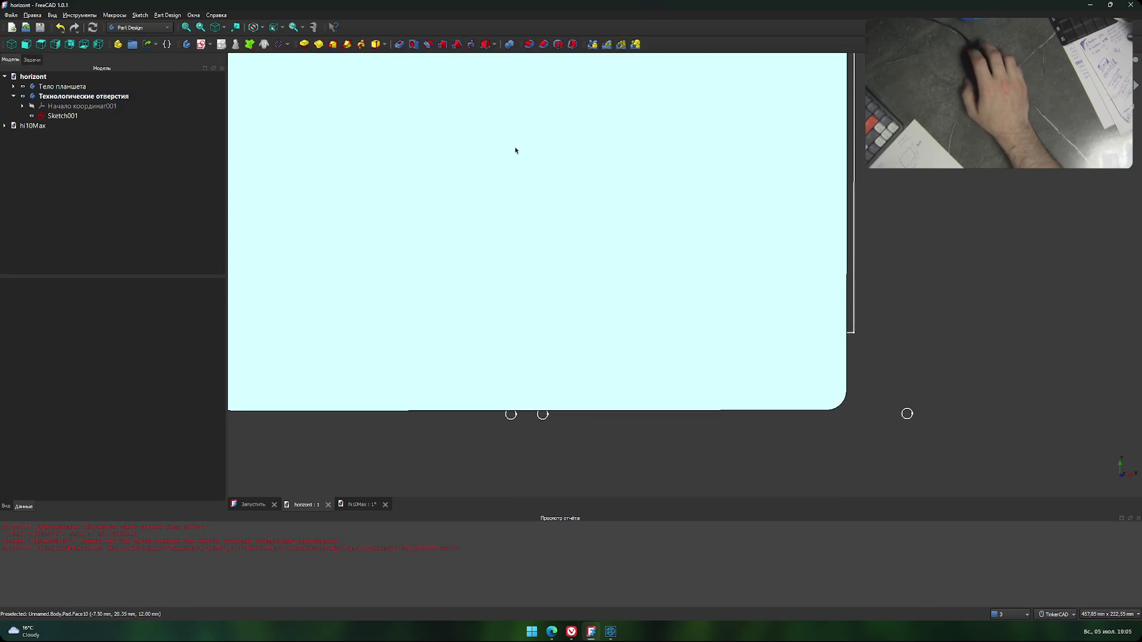
{"action": "right_click_drag", "start_coordinate": [514, 148], "coordinate": [510, 345]}
{"action": "scroll", "coordinate": [525, 169], "scroll_direction": "up", "scroll_amount": 3}
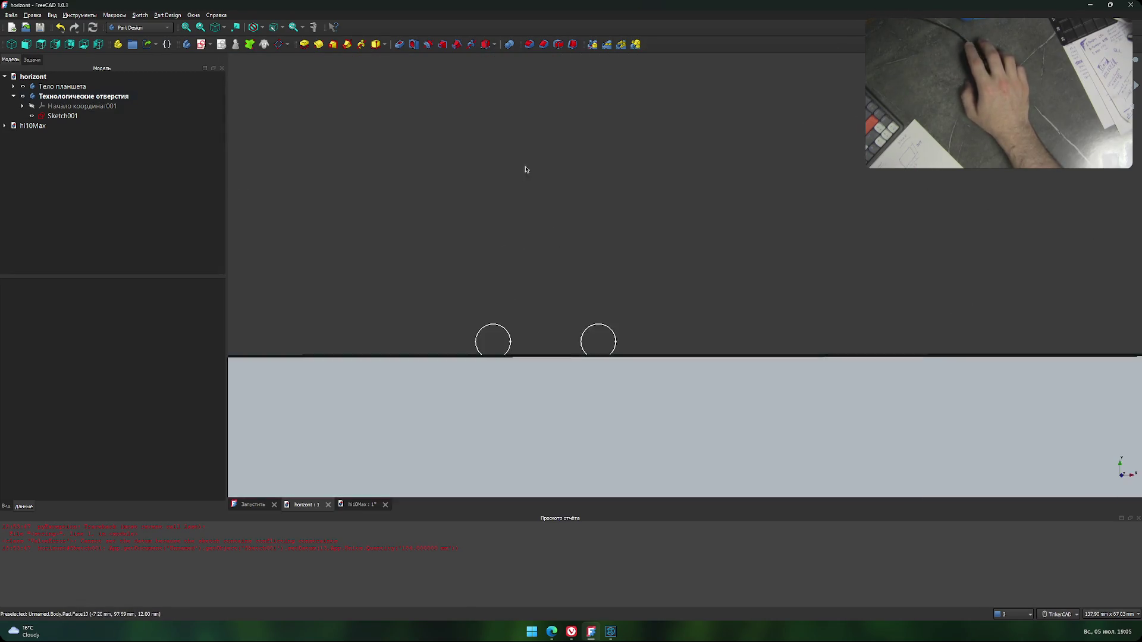
{"action": "scroll", "coordinate": [548, 273], "scroll_direction": "up", "scroll_amount": 3}
{"action": "scroll", "coordinate": [545, 262], "scroll_direction": "down", "scroll_amount": 6}
{"action": "middle_click_drag", "start_coordinate": [508, 321], "coordinate": [507, 217]}
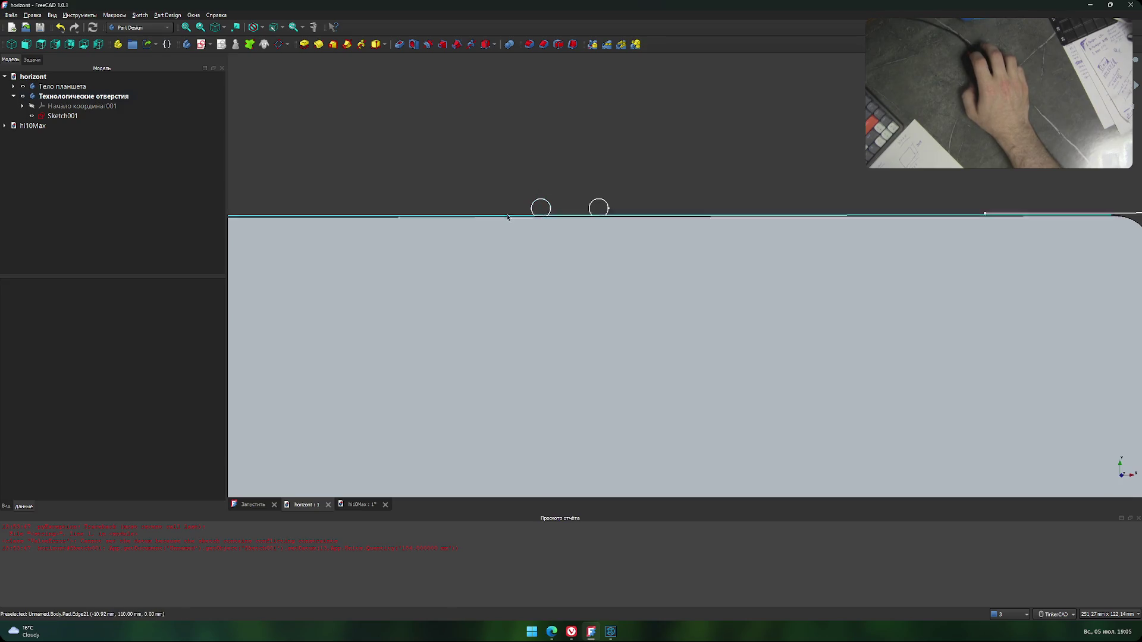
{"action": "key", "text": "v"}
{"action": "key", "text": "f"}
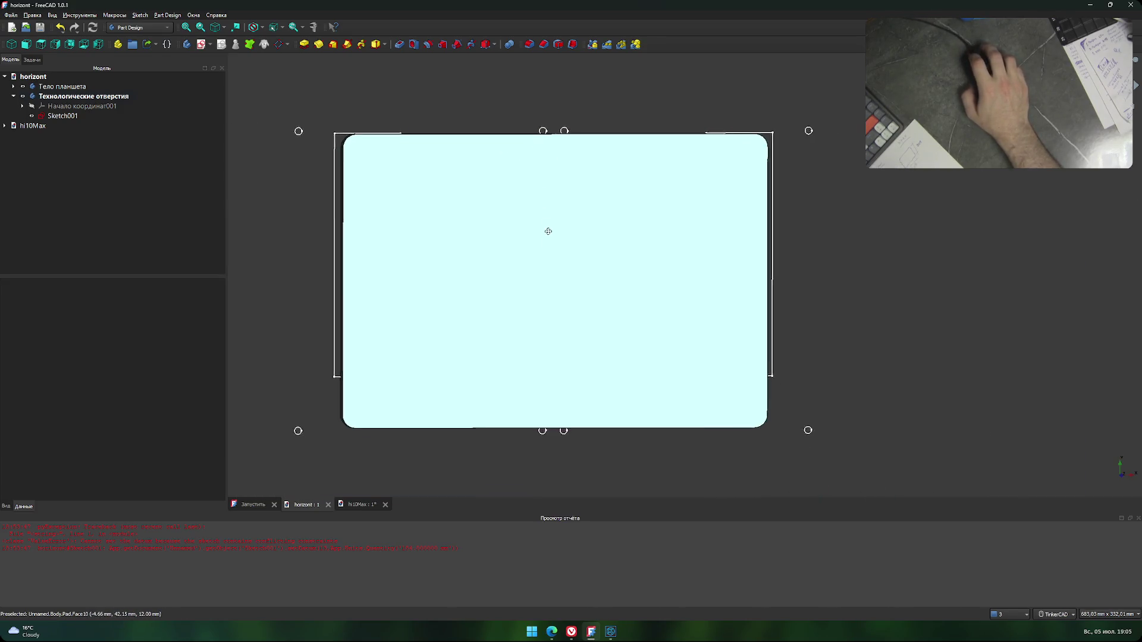
{"action": "mouse_move", "coordinate": [547, 230]}
{"action": "middle_mouse_down"}
{"action": "mouse_move", "coordinate": [556, 248]}
{"action": "mouse_move", "coordinate": [516, 259]}
{"action": "middle_mouse_up"}
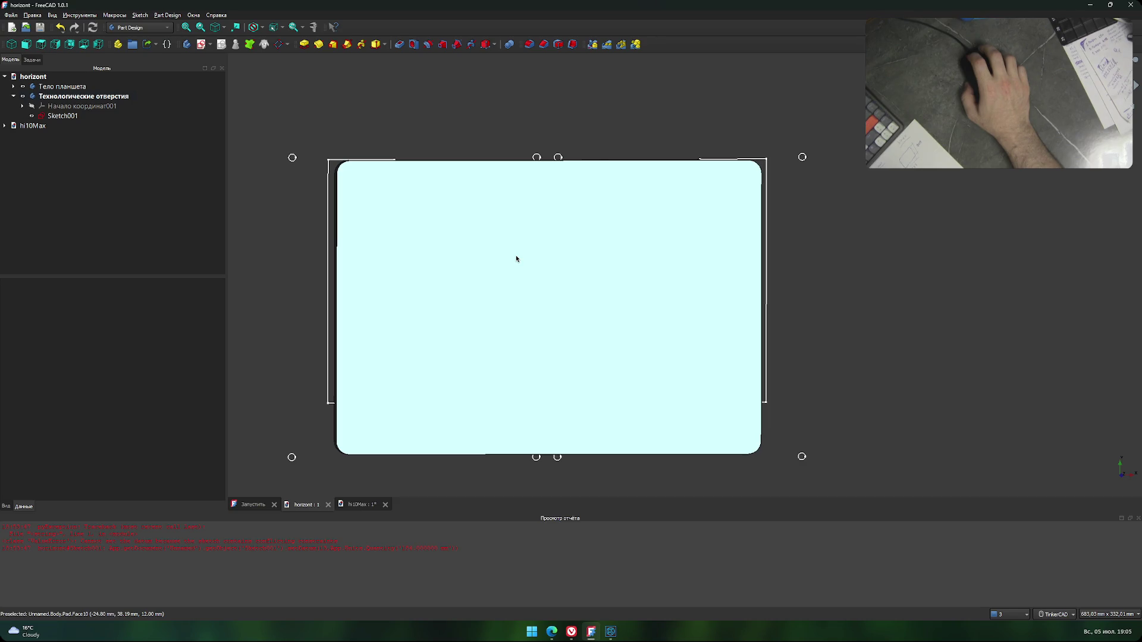
{"action": "scroll", "coordinate": [516, 259], "scroll_direction": "down", "scroll_amount": 1}
{"action": "middle_click_drag", "start_coordinate": [507, 252], "coordinate": [513, 241]}
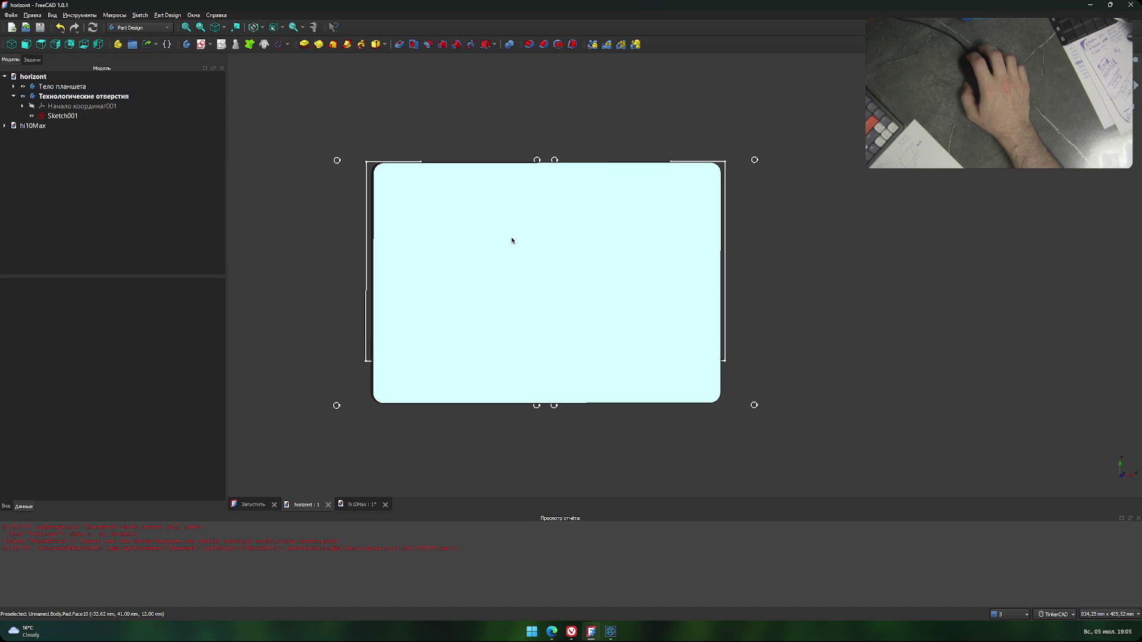
In horizont, copy Sketch001 with its dependencies and the Технологические отверстия body.
{"action": "left_click", "coordinate": [356, 505]}
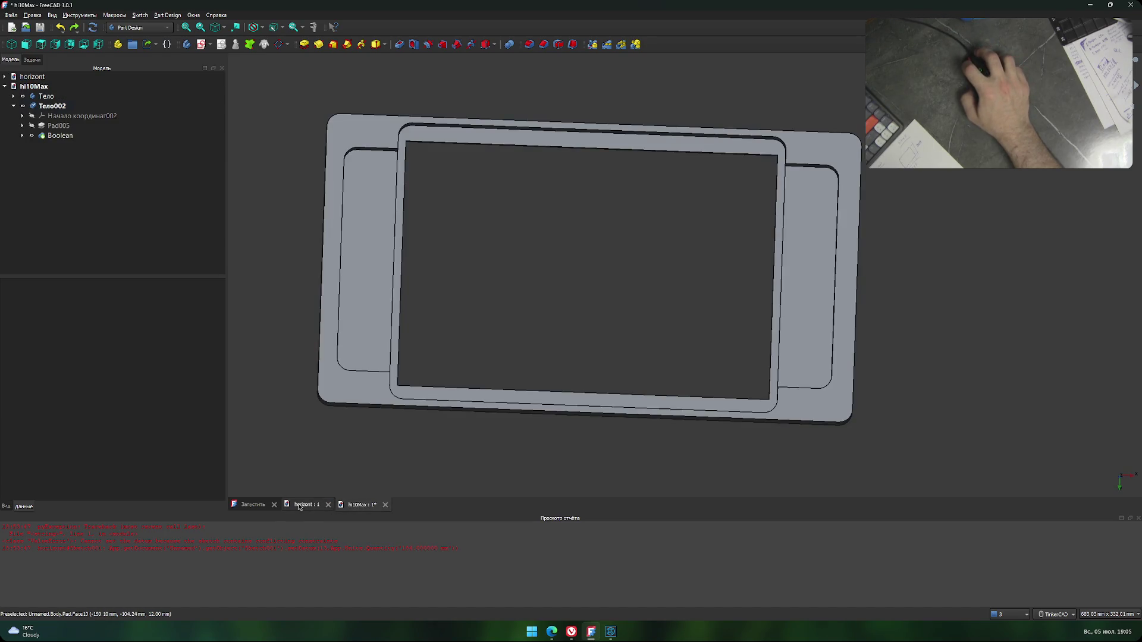
{"action": "left_click", "coordinate": [299, 505]}
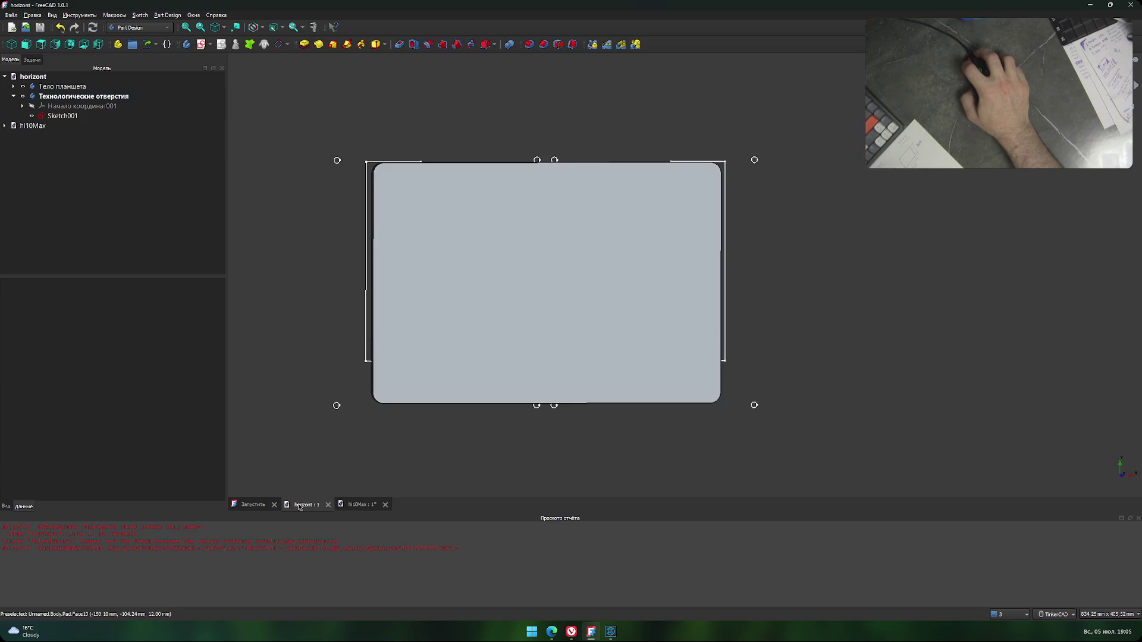
{"action": "left_click", "coordinate": [63, 116]}
{"action": "key", "text": "ctrl+e"}
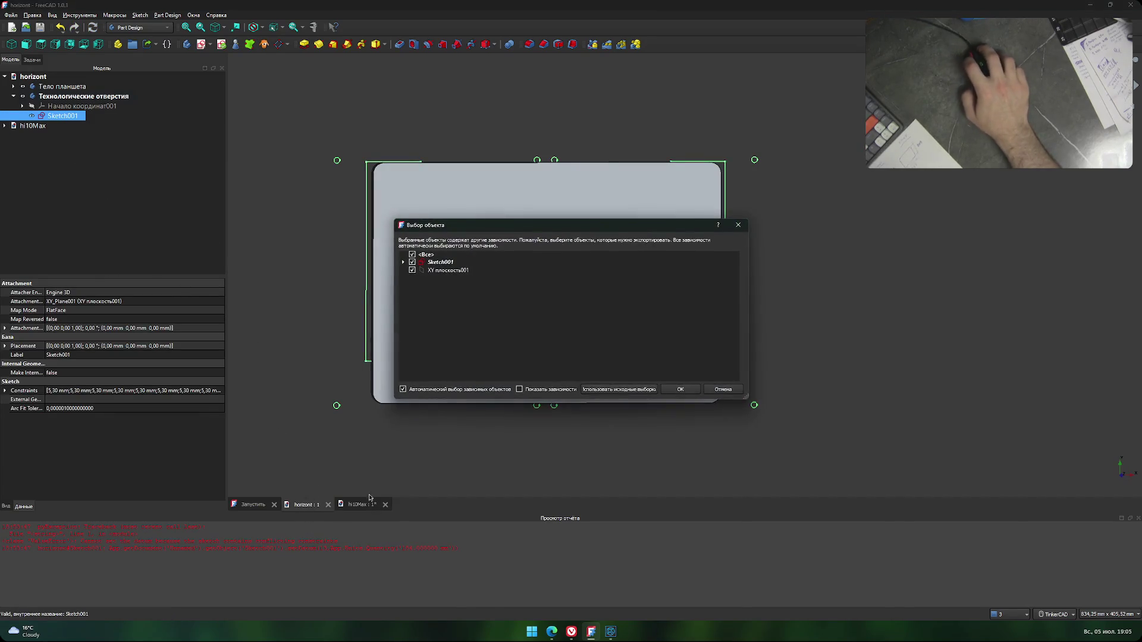
{"action": "left_click", "coordinate": [449, 271]}
{"action": "left_click", "coordinate": [446, 263]}
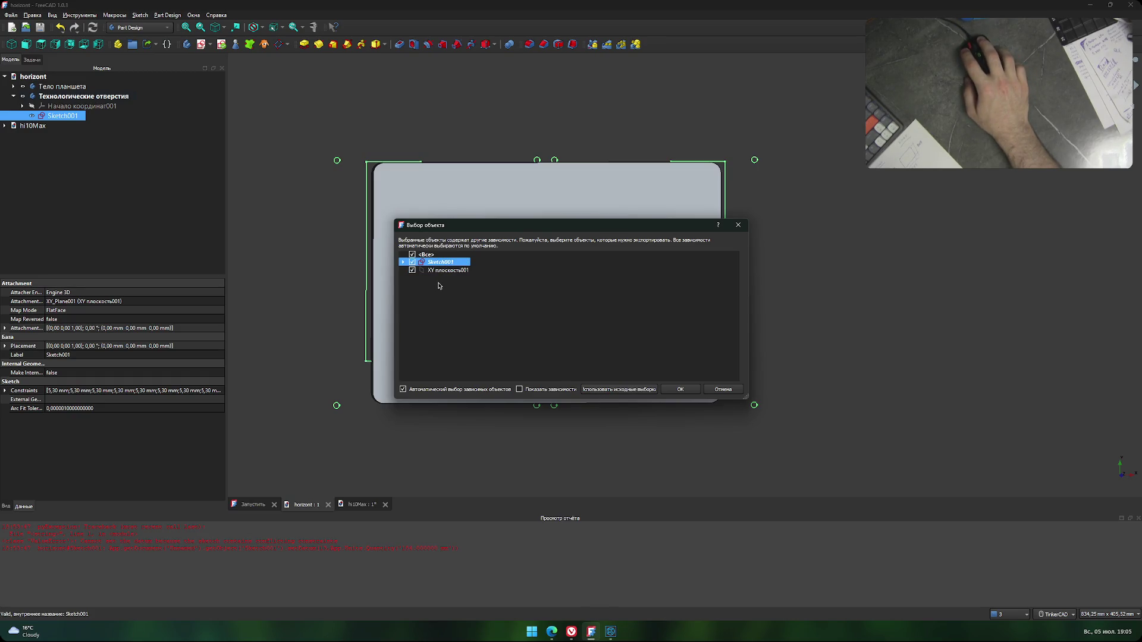
{"action": "left_click", "coordinate": [679, 389]}
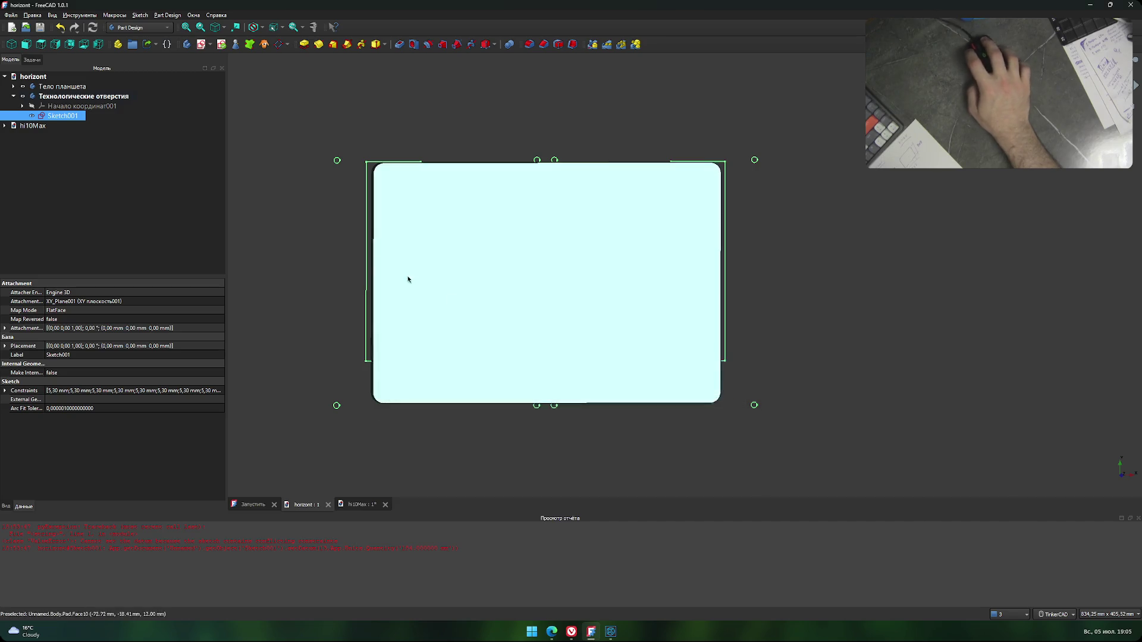
{"action": "left_click", "coordinate": [116, 96]}
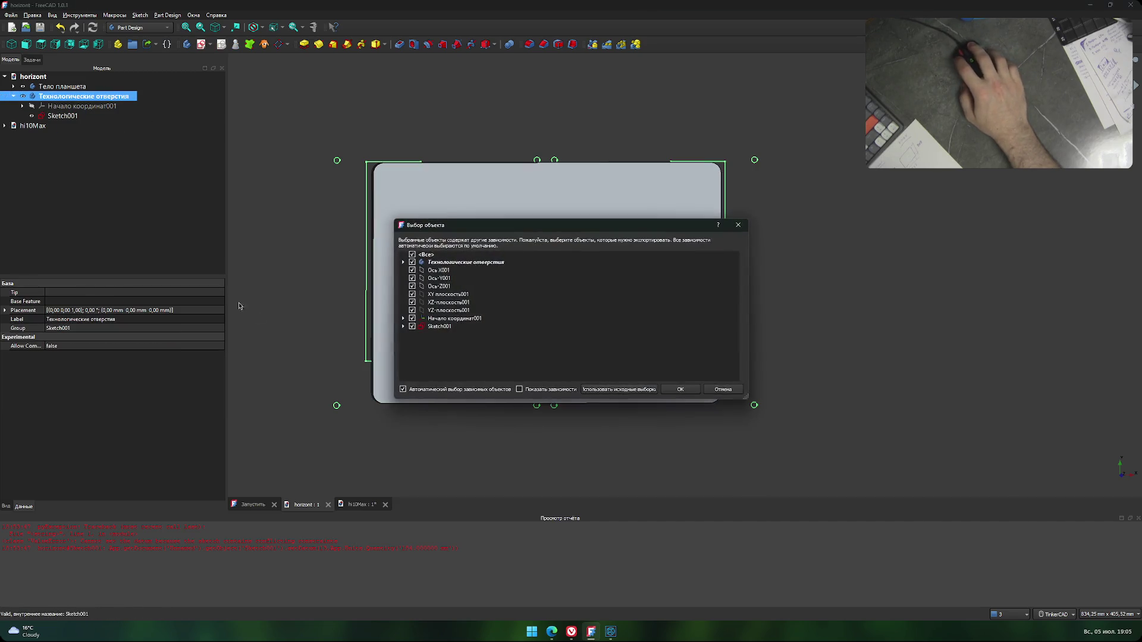
{"action": "left_click", "coordinate": [680, 389]}
In hi10Max, select the pasted Технологические отверстия body and the Тело002 tablet body.
{"action": "left_click", "coordinate": [368, 511]}
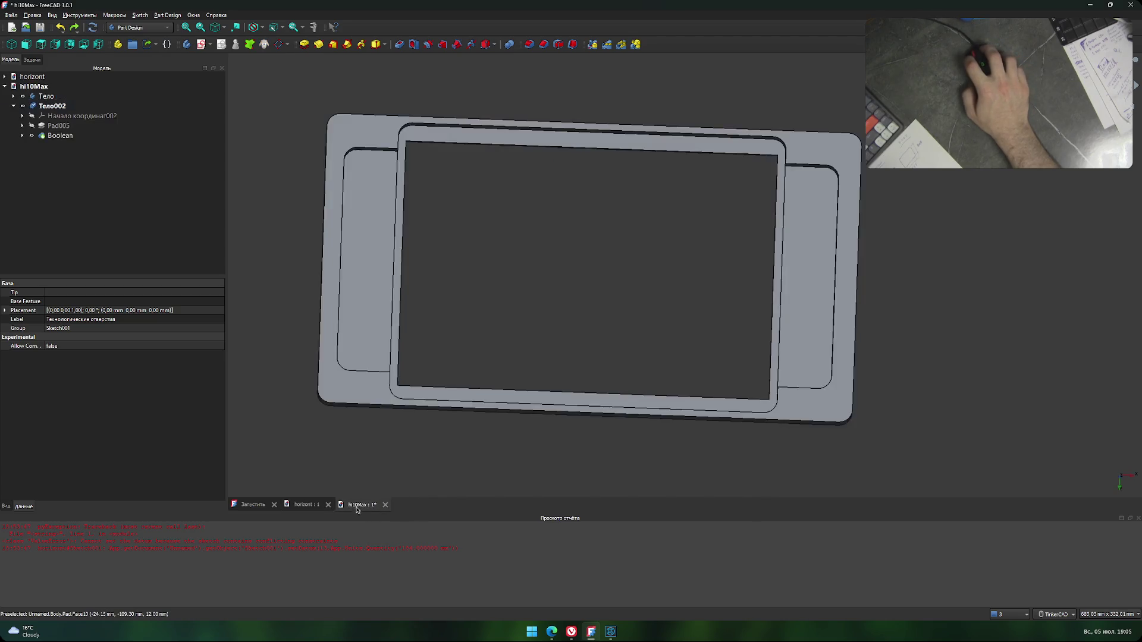
{"action": "mouse_move", "coordinate": [477, 196]}
{"action": "middle_mouse_down"}
{"action": "mouse_move", "coordinate": [571, 187]}
{"action": "mouse_move", "coordinate": [567, 215]}
{"action": "middle_mouse_up"}
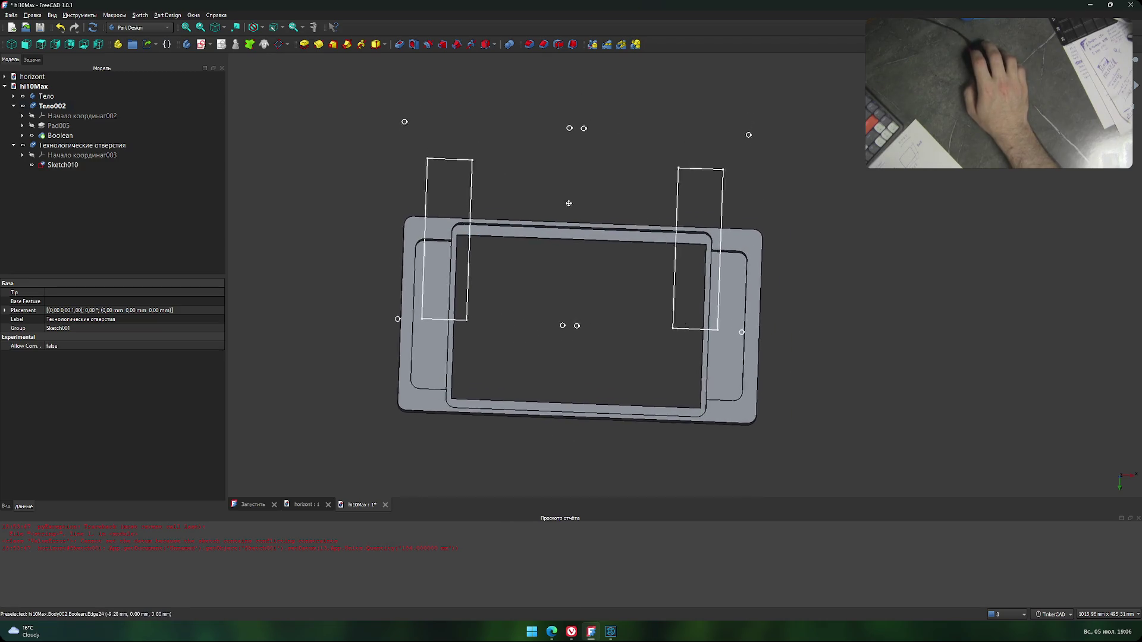
{"action": "left_click", "coordinate": [75, 145]}
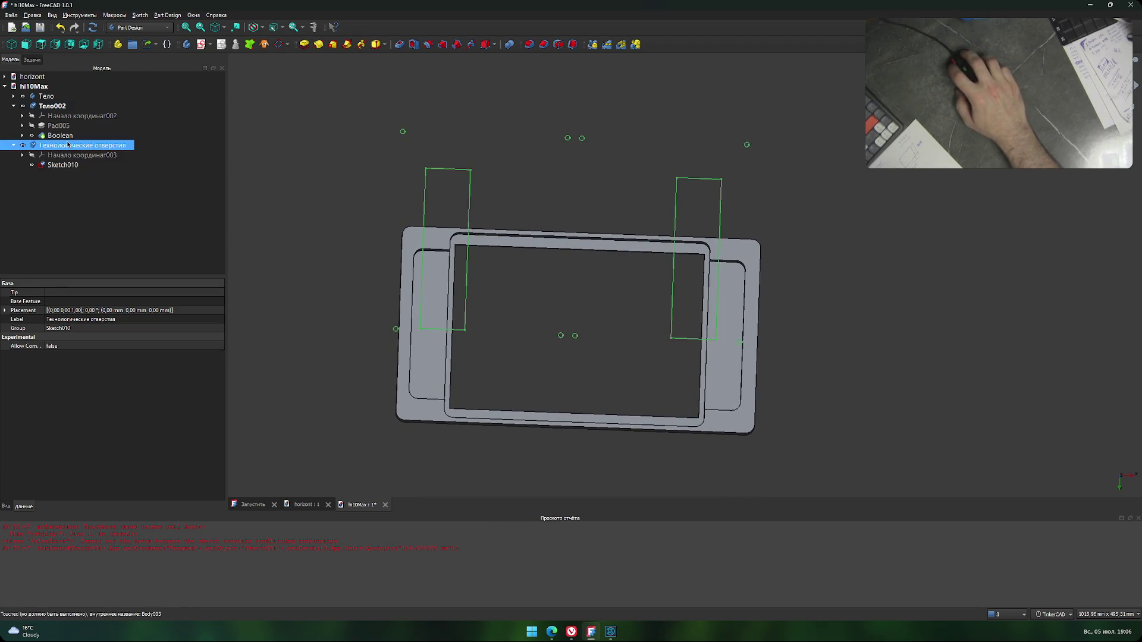
{"action": "left_click", "coordinate": [55, 107]}
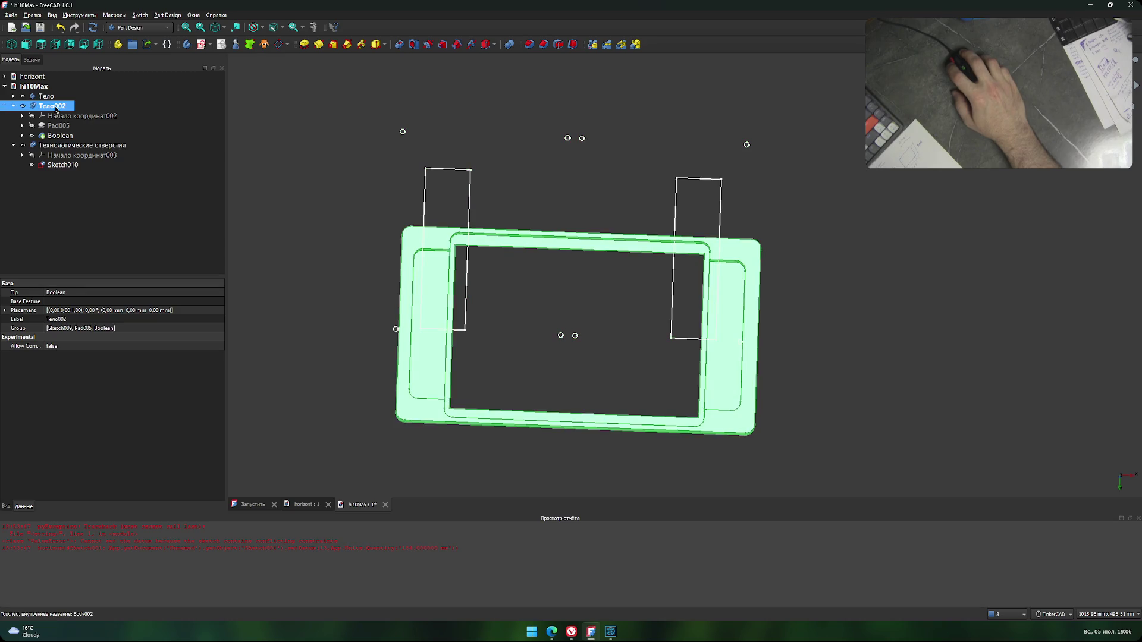
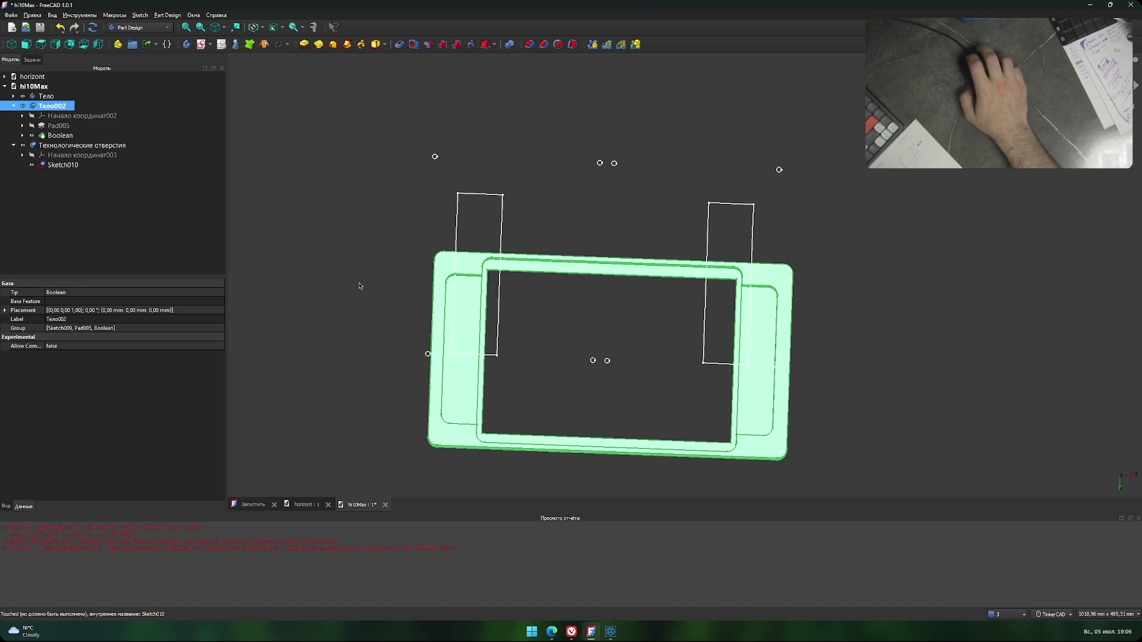
Recentre the view and start a Transform (Переместить) on body Тело002.
{"action": "middle_click_drag", "start_coordinate": [359, 286], "coordinate": [337, 275]}
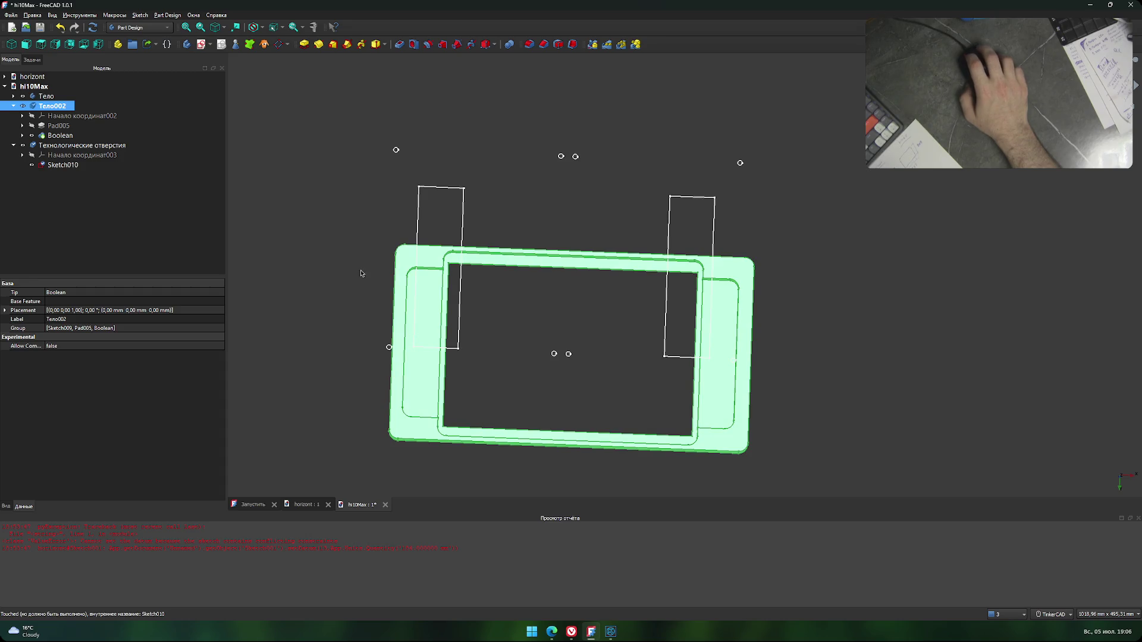
{"action": "right_click", "coordinate": [67, 108]}
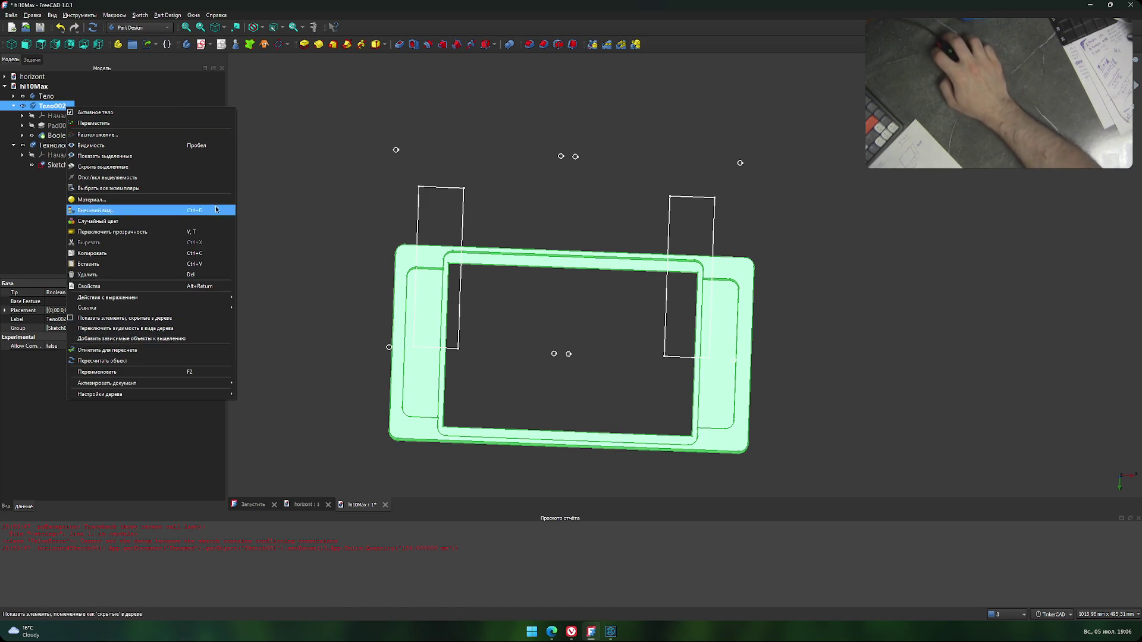
{"action": "left_click", "coordinate": [208, 122]}
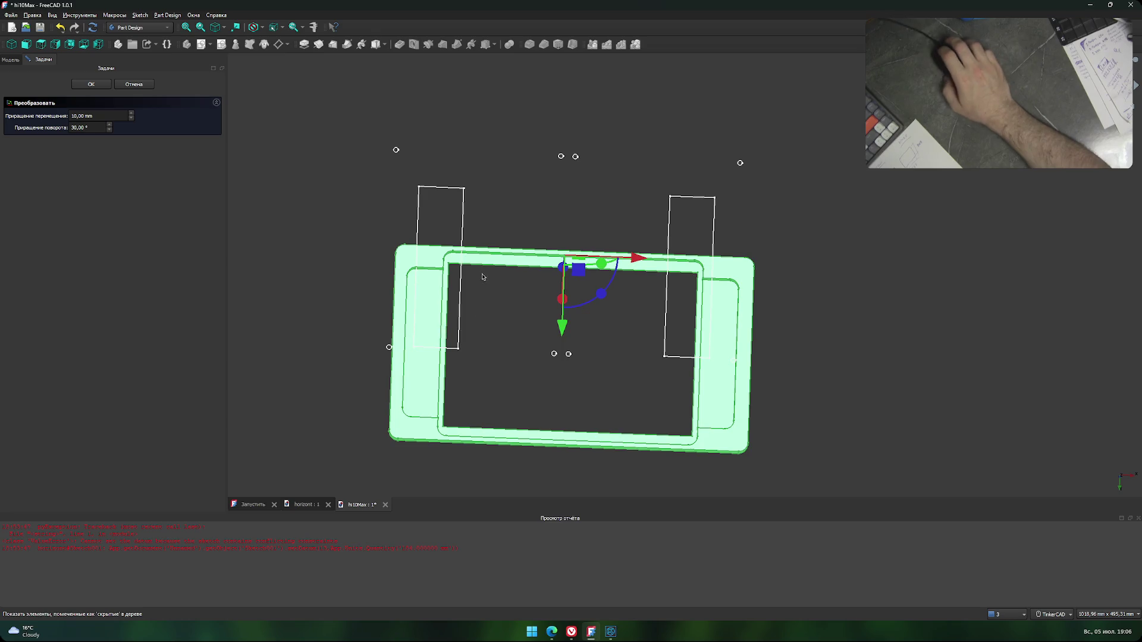
Trial-move Тело002 upward and slightly left over the frame outlines.
{"action": "middle_click_drag", "start_coordinate": [482, 277], "coordinate": [398, 255]}
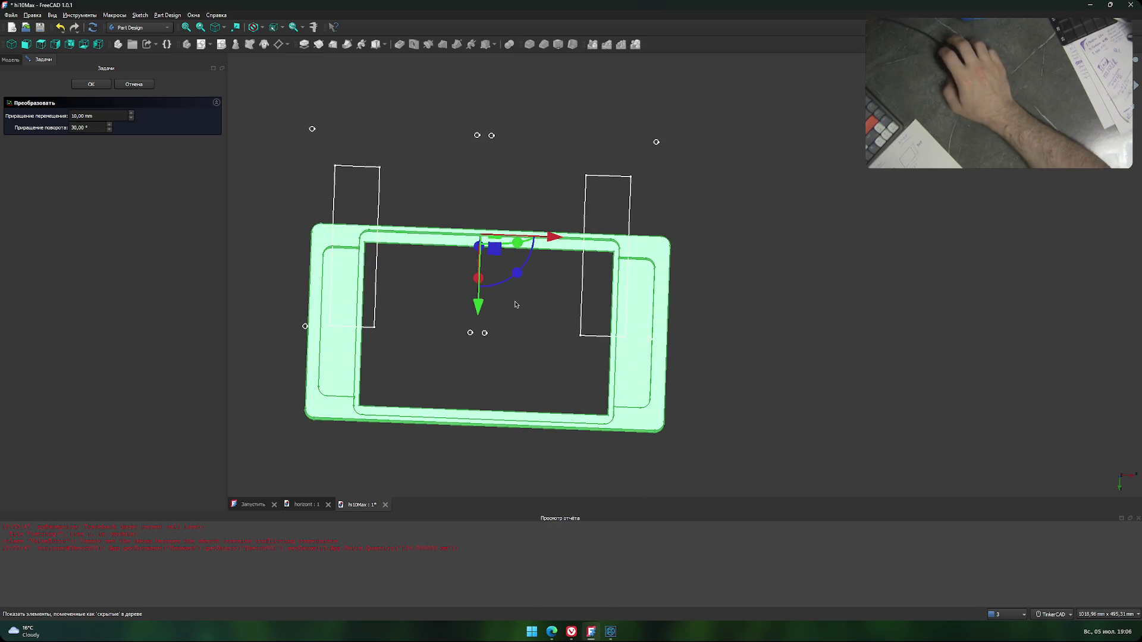
{"action": "scroll", "coordinate": [515, 260], "scroll_direction": "up", "scroll_amount": 1}
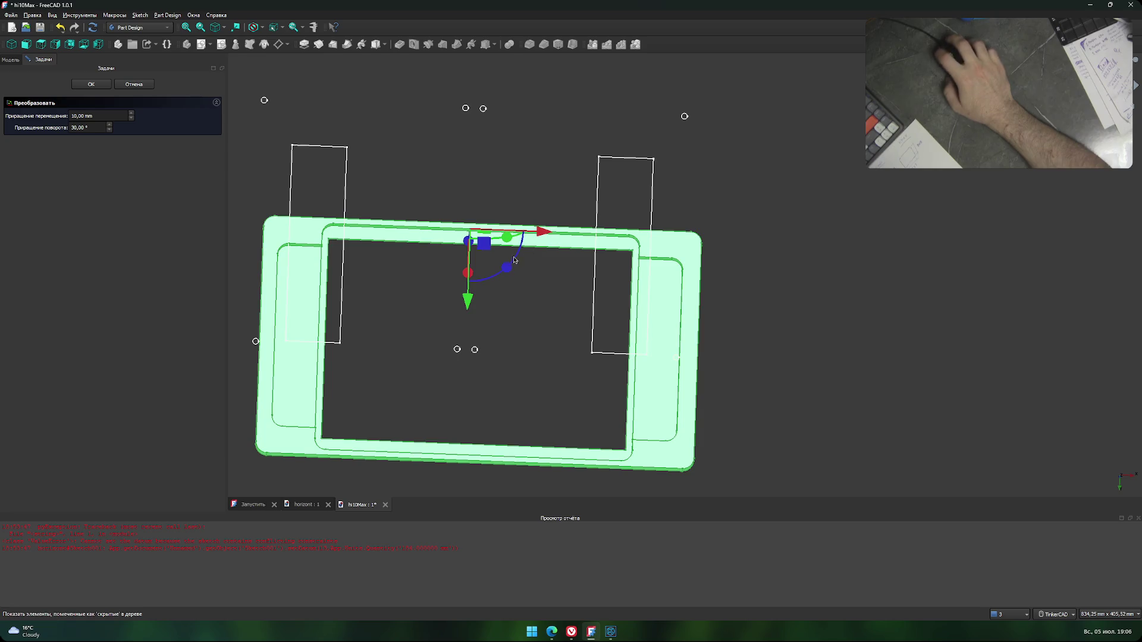
{"action": "mouse_move", "coordinate": [468, 299]}
{"action": "left_mouse_down"}
{"action": "mouse_move", "coordinate": [471, 180]}
{"action": "mouse_move", "coordinate": [463, 188]}
{"action": "left_mouse_up"}
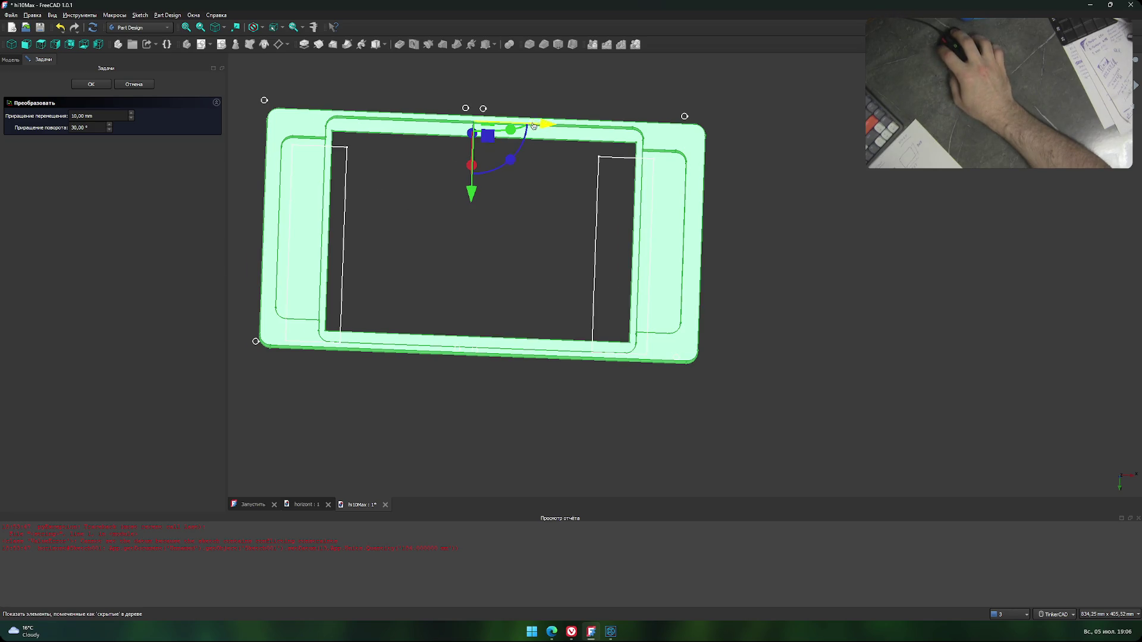
{"action": "left_click_drag", "start_coordinate": [535, 124], "coordinate": [524, 125]}
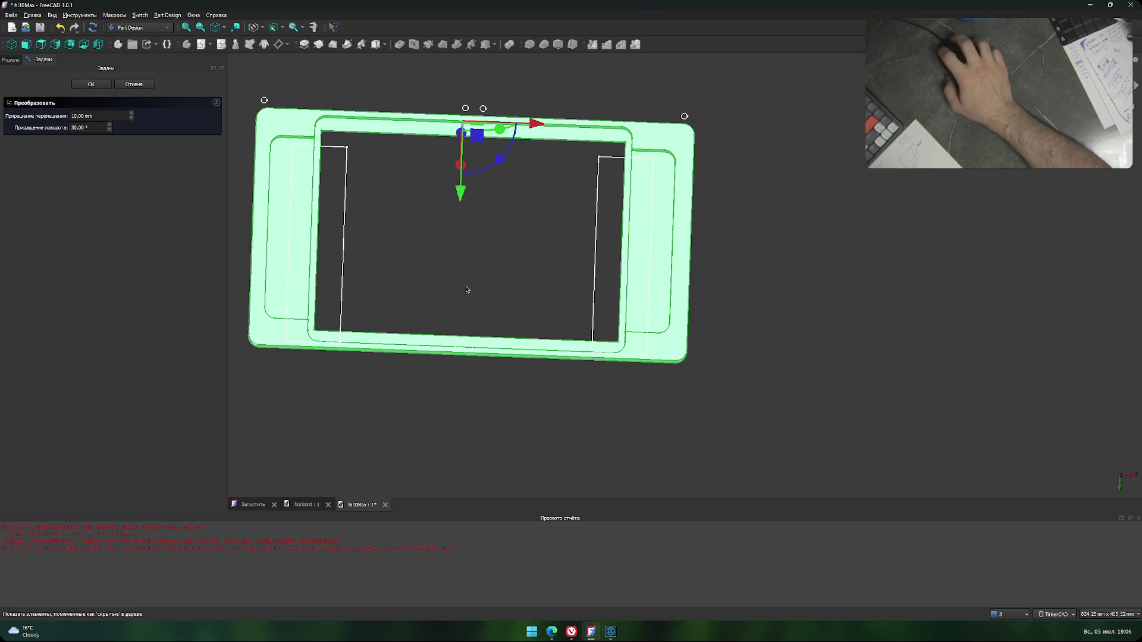
{"action": "left_click_drag", "start_coordinate": [462, 193], "coordinate": [463, 189]}
{"action": "mouse_move", "coordinate": [463, 189]}
{"action": "left_mouse_down"}
{"action": "mouse_move", "coordinate": [462, 168]}
{"action": "mouse_move", "coordinate": [460, 198]}
{"action": "left_mouse_up"}
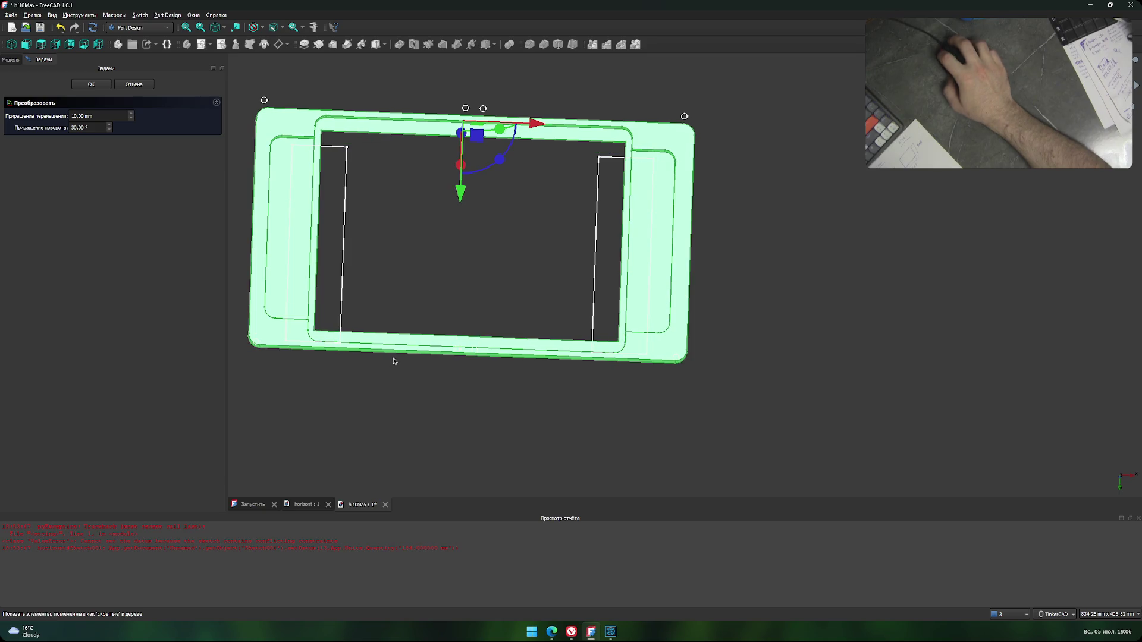
Zoom to check the placement, then cancel the transform to restore the body's original position.
{"action": "scroll", "coordinate": [327, 353], "scroll_direction": "up", "scroll_amount": 3}
{"action": "scroll", "coordinate": [328, 352], "scroll_direction": "up", "scroll_amount": 3}
{"action": "scroll", "coordinate": [327, 353], "scroll_direction": "down", "scroll_amount": 5}
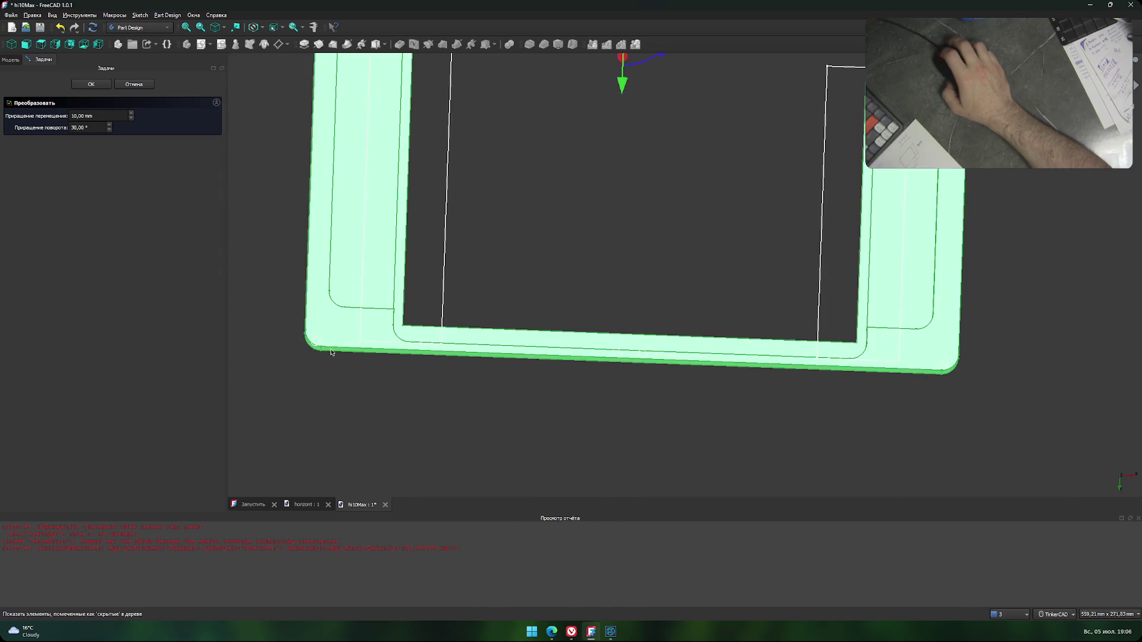
{"action": "scroll", "coordinate": [469, 321], "scroll_direction": "up", "scroll_amount": 5}
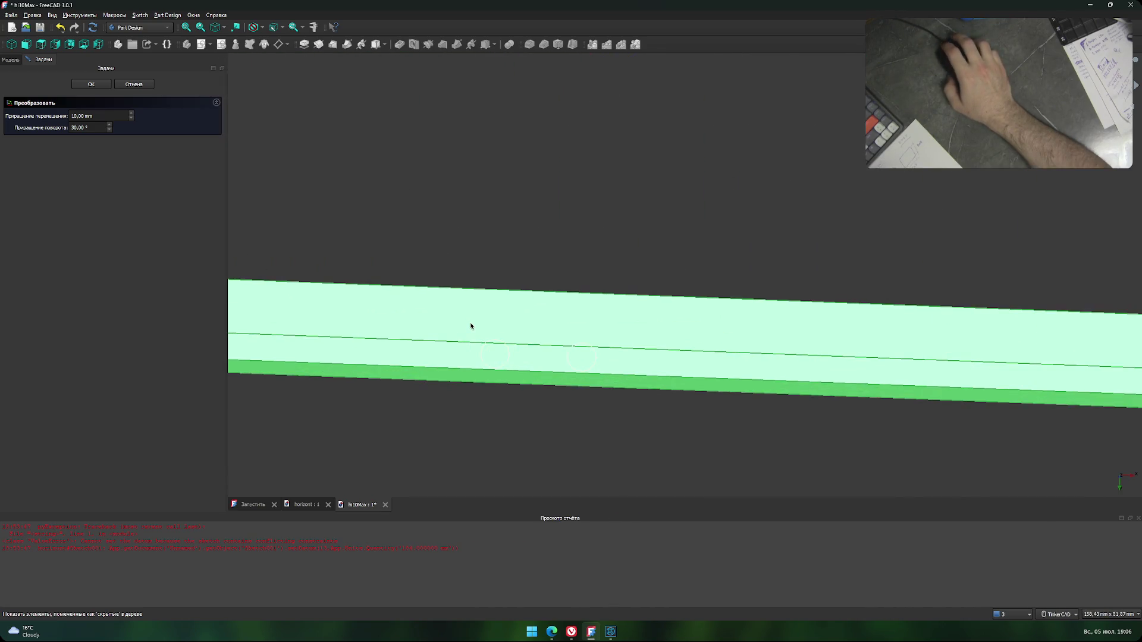
{"action": "scroll", "coordinate": [469, 324], "scroll_direction": "down", "scroll_amount": 3}
{"action": "scroll", "coordinate": [469, 326], "scroll_direction": "down", "scroll_amount": 3}
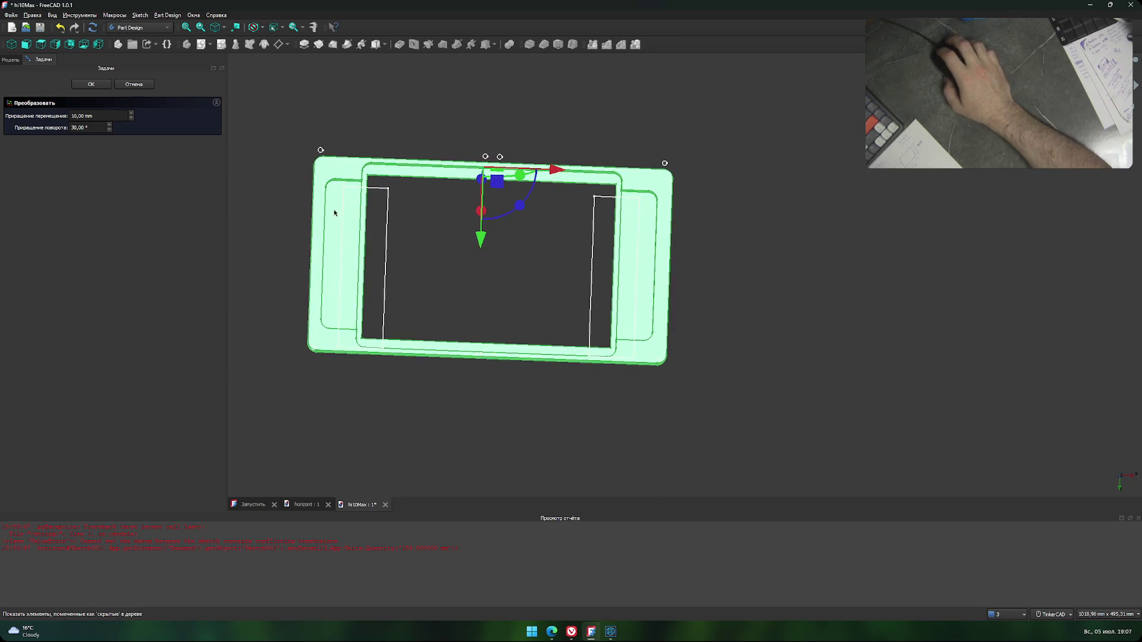
{"action": "left_click", "coordinate": [133, 84]}
Select Тело002 again and start a new Transform on it.
{"action": "left_click", "coordinate": [433, 208]}
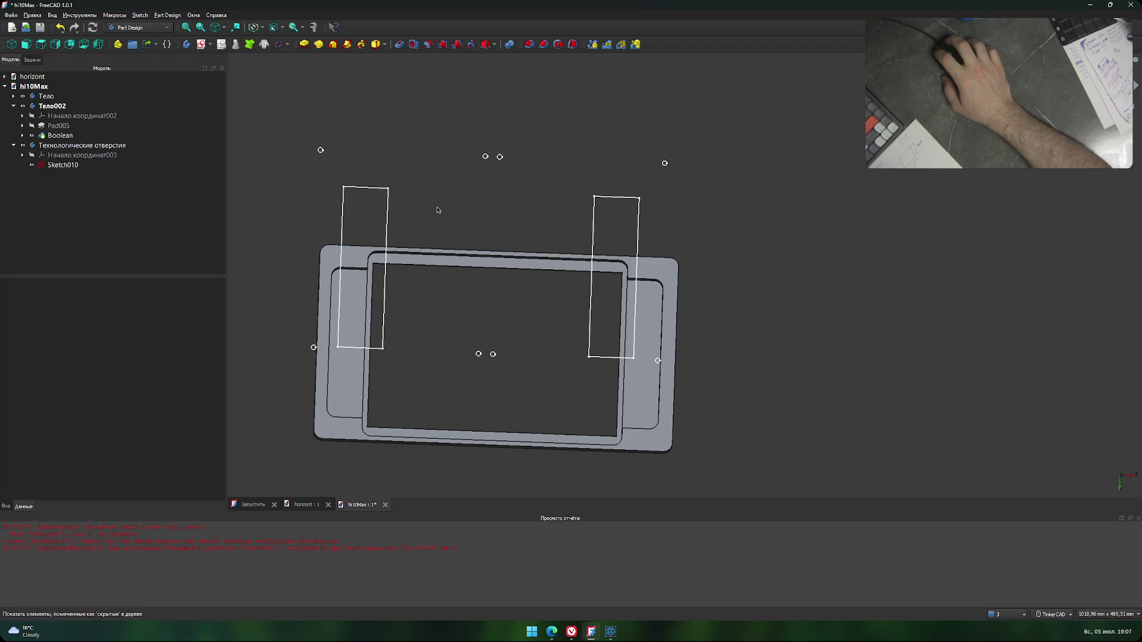
{"action": "left_click", "coordinate": [52, 105]}
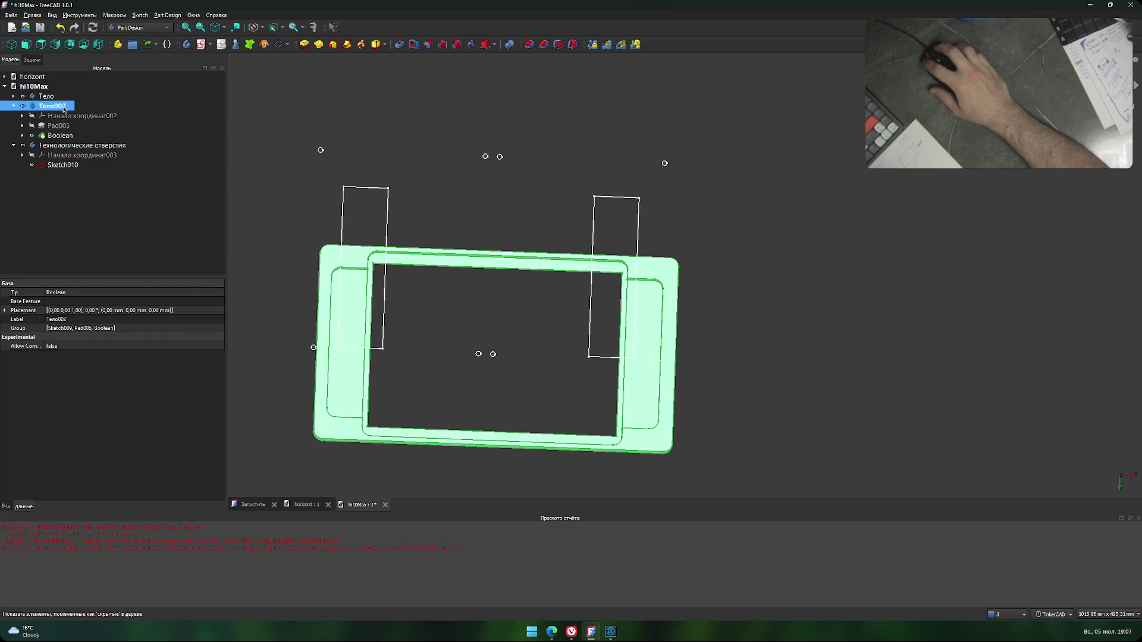
{"action": "right_click", "coordinate": [63, 107]}
{"action": "left_click", "coordinate": [96, 127]}
Move the body up and slightly left over the two rectangular hole outlines, then zoom to check.
{"action": "left_click_drag", "start_coordinate": [487, 330], "coordinate": [498, 239]}
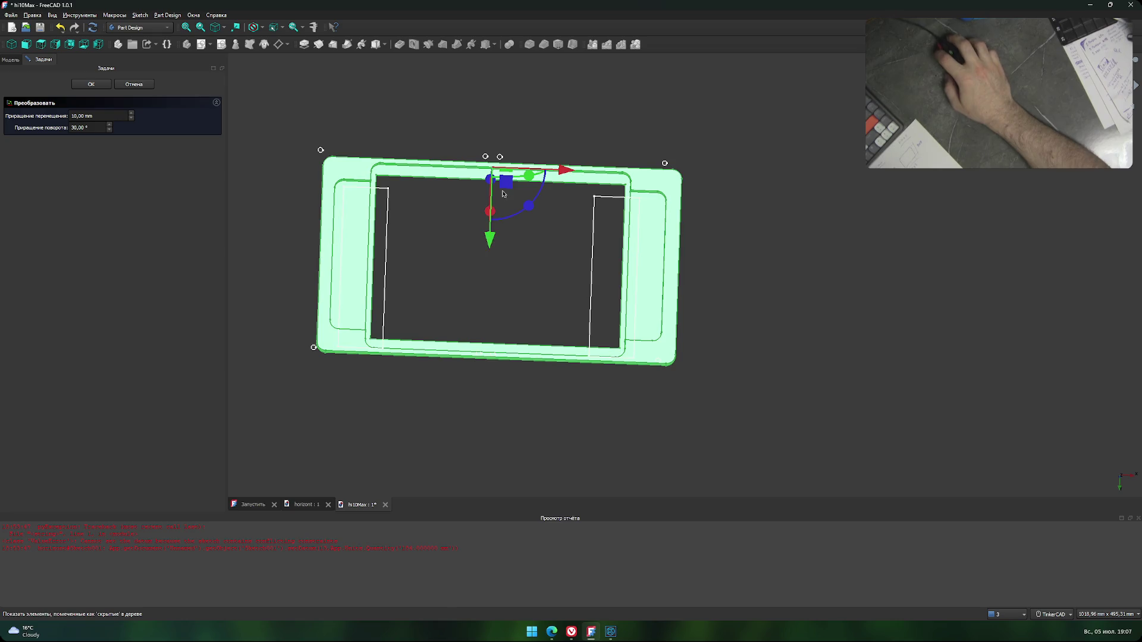
{"action": "left_click_drag", "start_coordinate": [559, 173], "coordinate": [550, 173]}
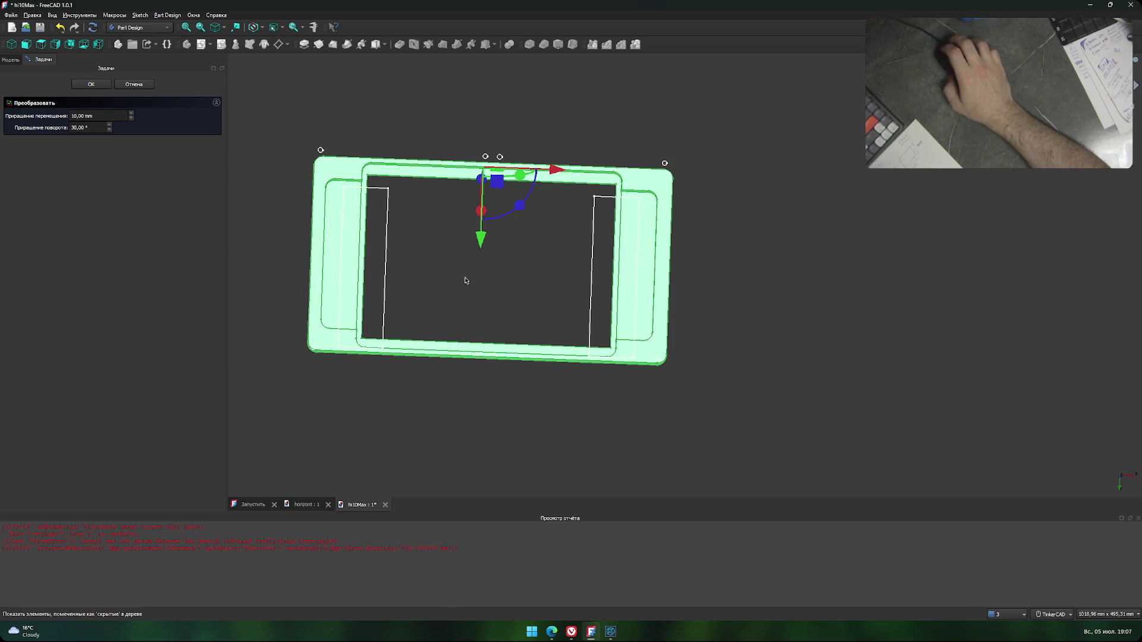
{"action": "mouse_move", "coordinate": [466, 280]}
{"action": "middle_mouse_down"}
{"action": "mouse_move", "coordinate": [506, 278]}
{"action": "mouse_move", "coordinate": [326, 230]}
{"action": "mouse_move", "coordinate": [482, 270]}
{"action": "middle_mouse_up"}
{"action": "scroll", "coordinate": [372, 216], "scroll_direction": "up", "scroll_amount": 5}
{"action": "scroll", "coordinate": [479, 258], "scroll_direction": "up", "scroll_amount": 1}
{"action": "scroll", "coordinate": [910, 257], "scroll_direction": "down", "scroll_amount": 3}
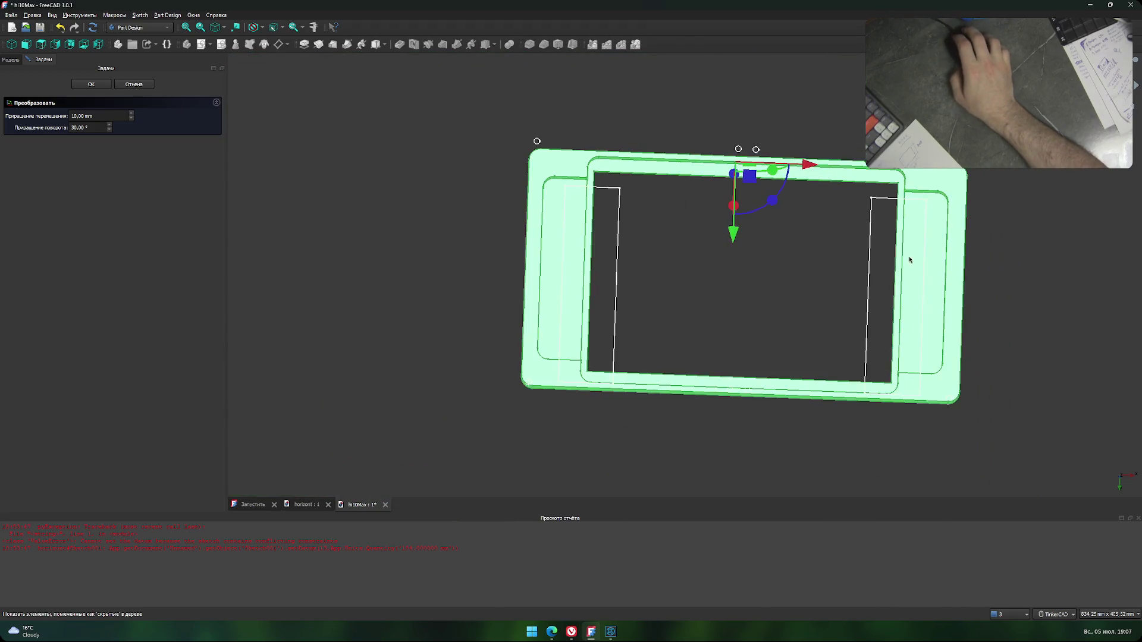
{"action": "middle_click_drag", "start_coordinate": [831, 295], "coordinate": [738, 287]}
Switch to KOMPAS-3D to view the dimensioned panel reference drawing.
{"action": "left_click", "coordinate": [610, 632]}
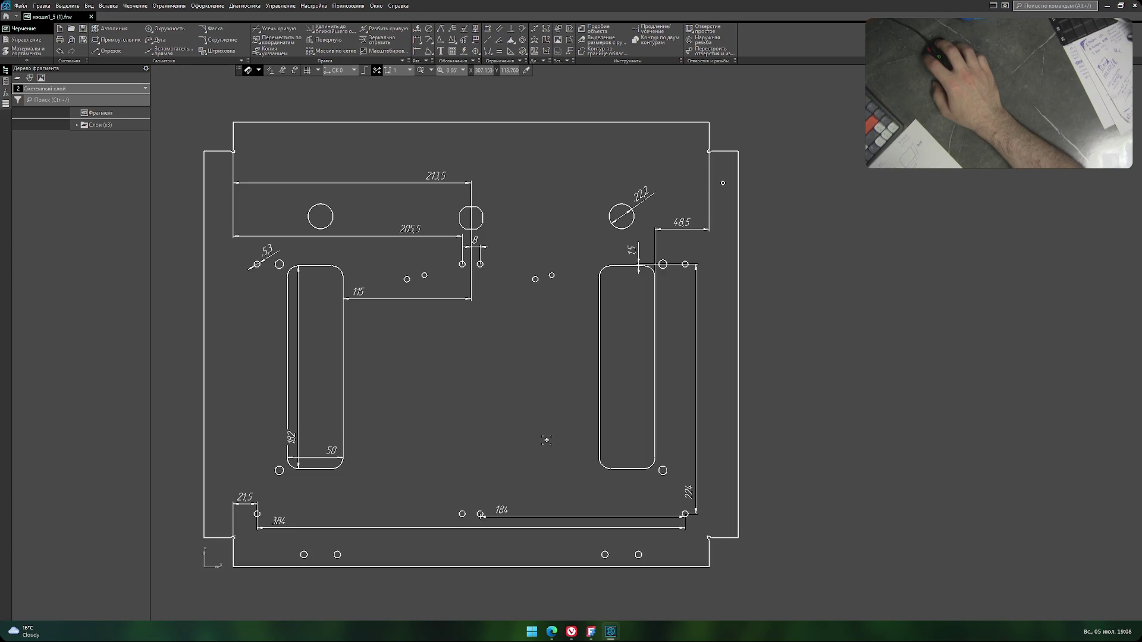
Return to FreeCAD, deselect Тело002 and pan to see it over the hole outlines.
{"action": "left_click", "coordinate": [592, 633]}
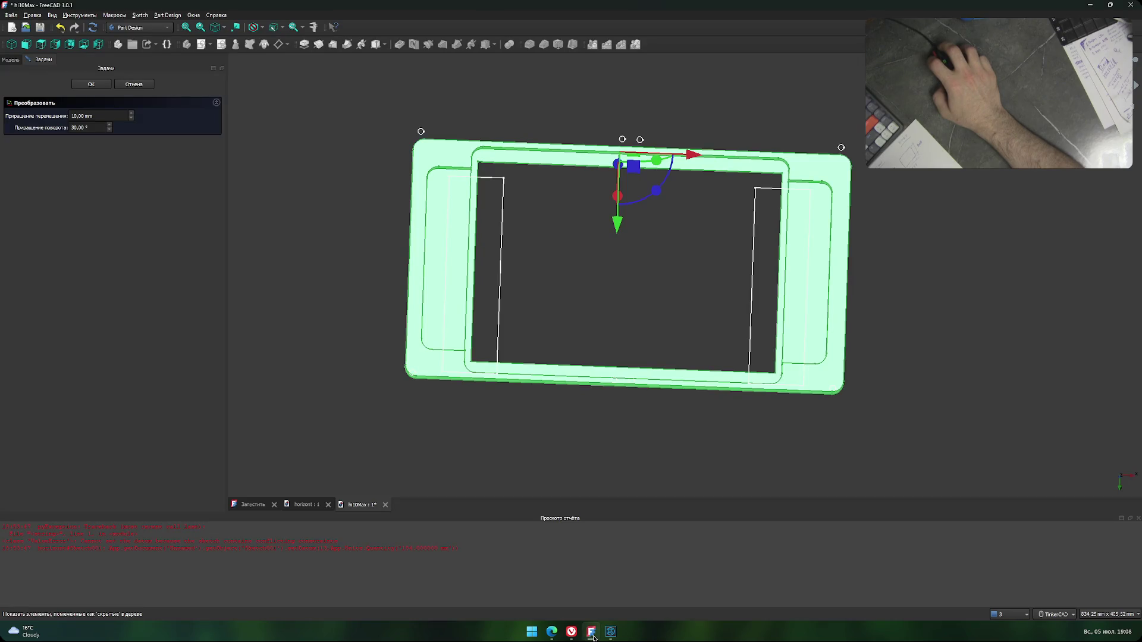
{"action": "left_click", "coordinate": [589, 433]}
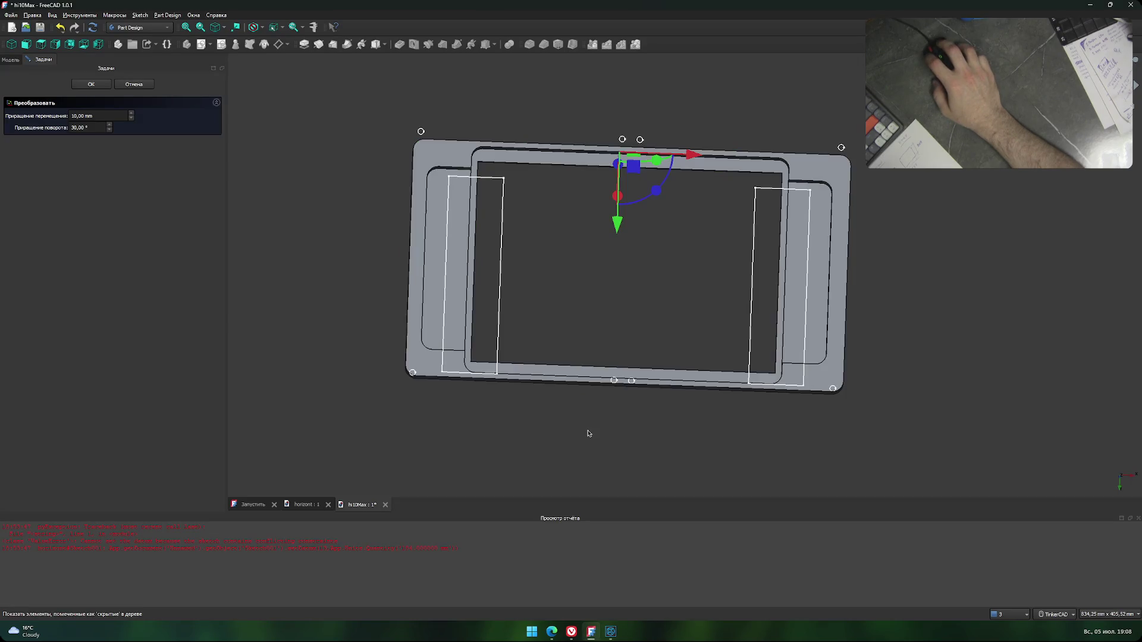
{"action": "middle_click_drag", "start_coordinate": [611, 458], "coordinate": [573, 447]}
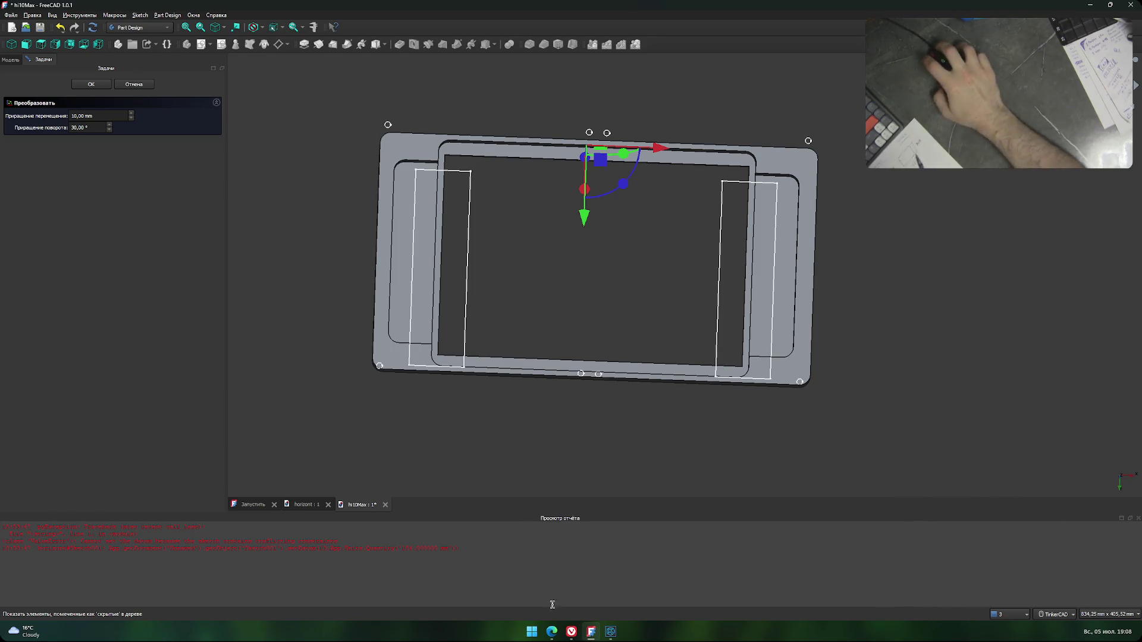
Toggle between KOMPAS-3D and FreeCAD, ending on the KOMPAS reference drawing.
{"action": "left_click", "coordinate": [614, 636]}
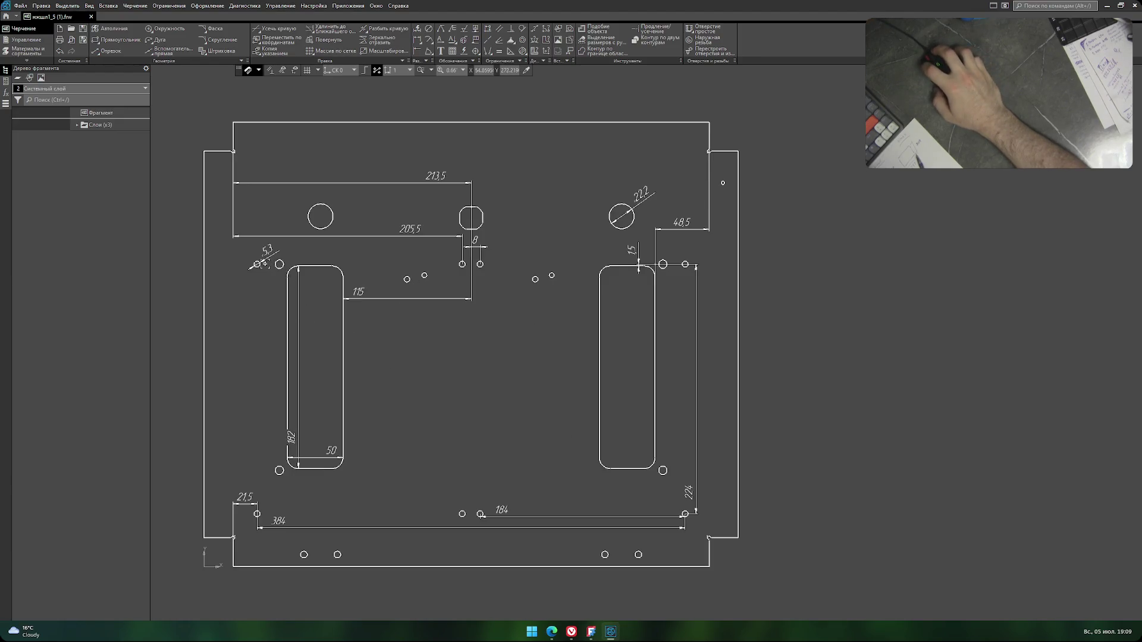
{"action": "left_click", "coordinate": [611, 632]}
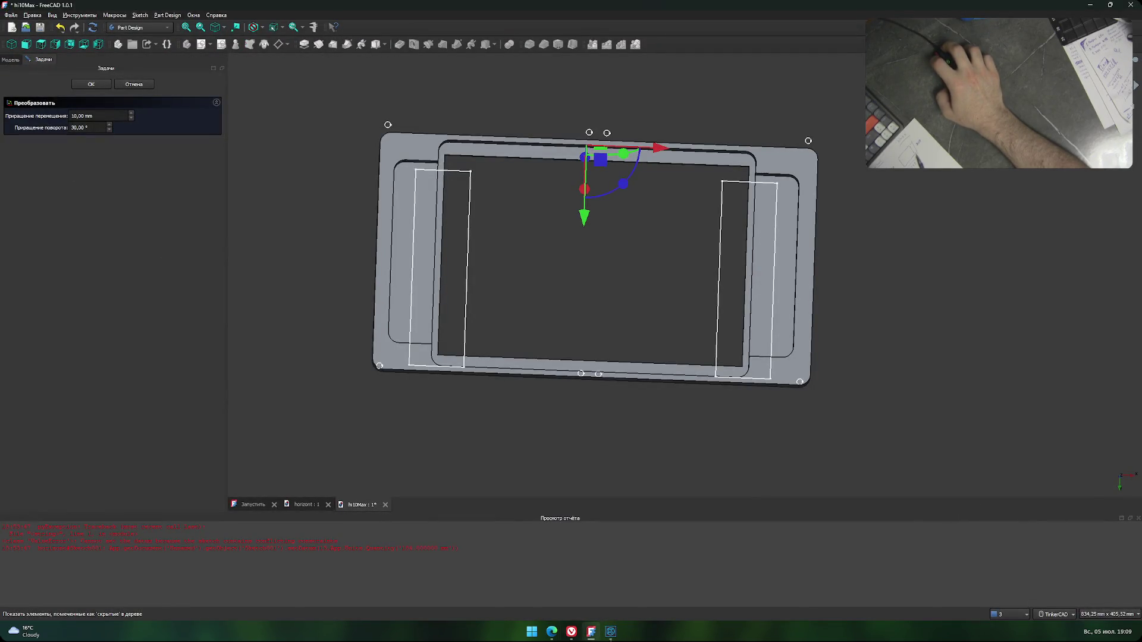
{"action": "left_click", "coordinate": [611, 633]}
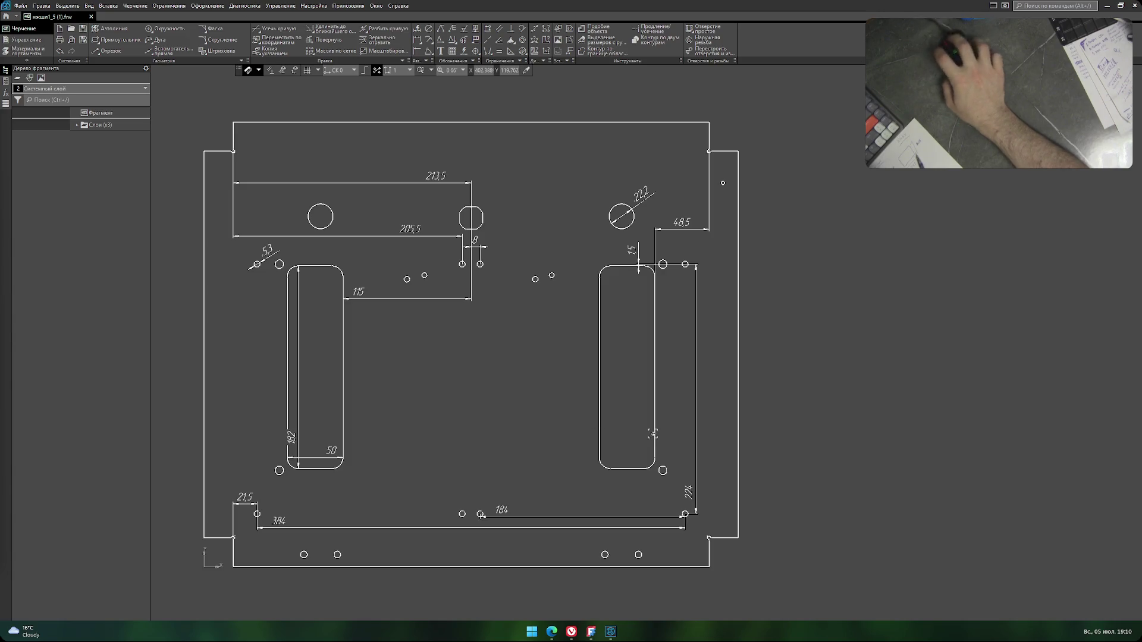
Back in FreeCAD, zoom and pan around the part to inspect the repositioned Тело002.
{"action": "left_click", "coordinate": [590, 632]}
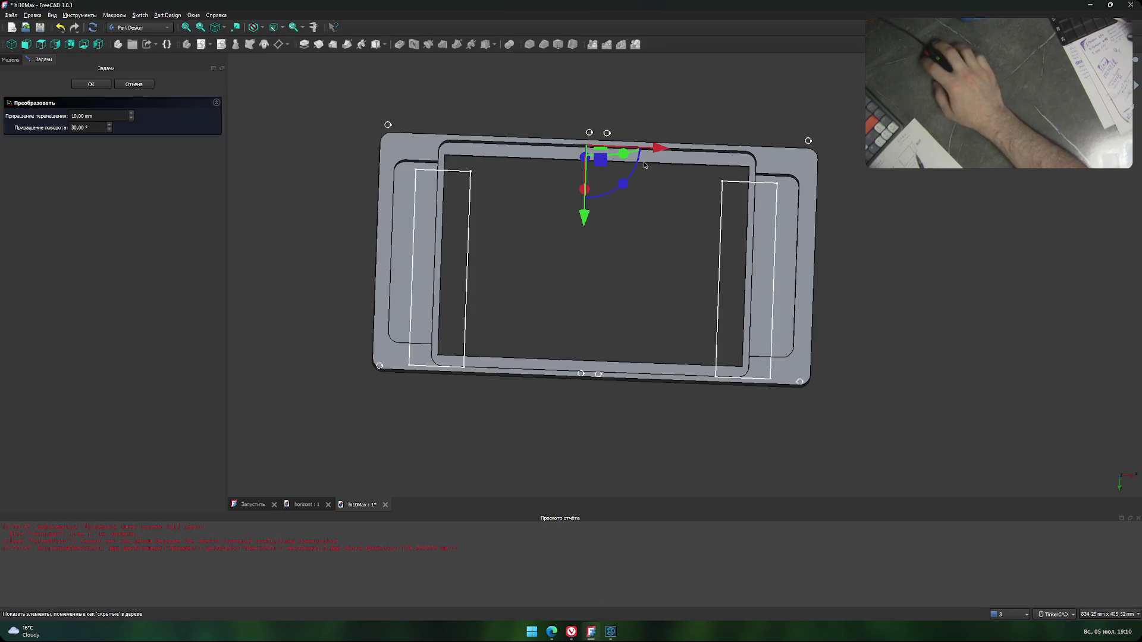
{"action": "scroll", "coordinate": [592, 337], "scroll_direction": "up", "scroll_amount": 5}
{"action": "scroll", "coordinate": [597, 311], "scroll_direction": "down", "scroll_amount": 6}
{"action": "scroll", "coordinate": [619, 288], "scroll_direction": "up", "scroll_amount": 2}
{"action": "scroll", "coordinate": [618, 289], "scroll_direction": "up", "scroll_amount": 3}
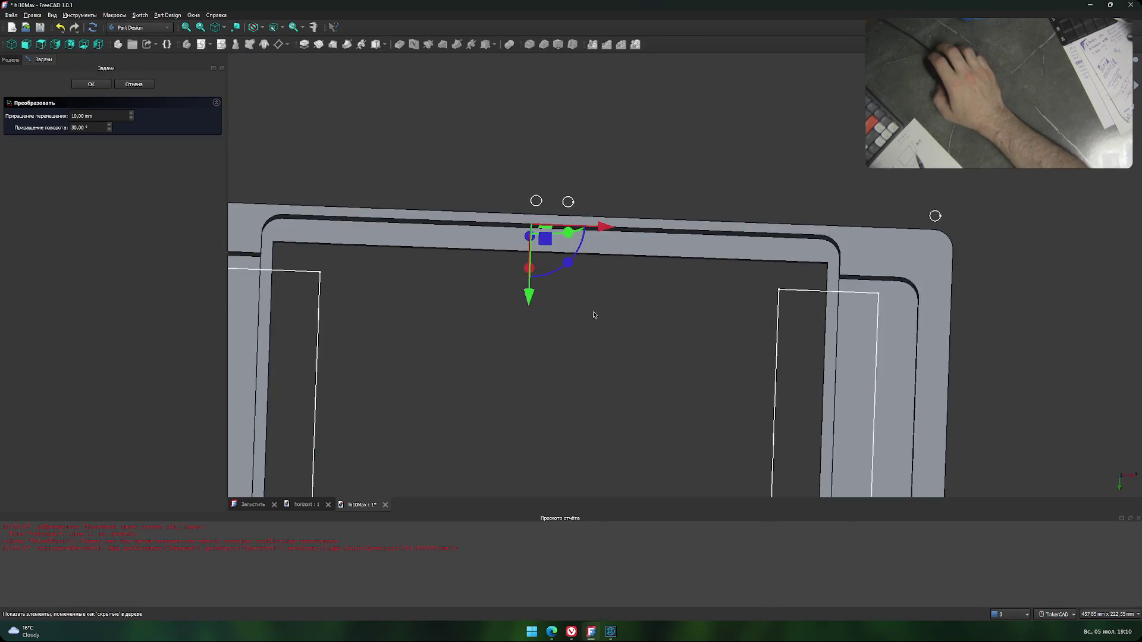
{"action": "middle_click_drag", "start_coordinate": [593, 315], "coordinate": [642, 201]}
{"action": "scroll", "coordinate": [619, 278], "scroll_direction": "down", "scroll_amount": 3}
{"action": "middle_click_drag", "start_coordinate": [619, 278], "coordinate": [612, 220]}
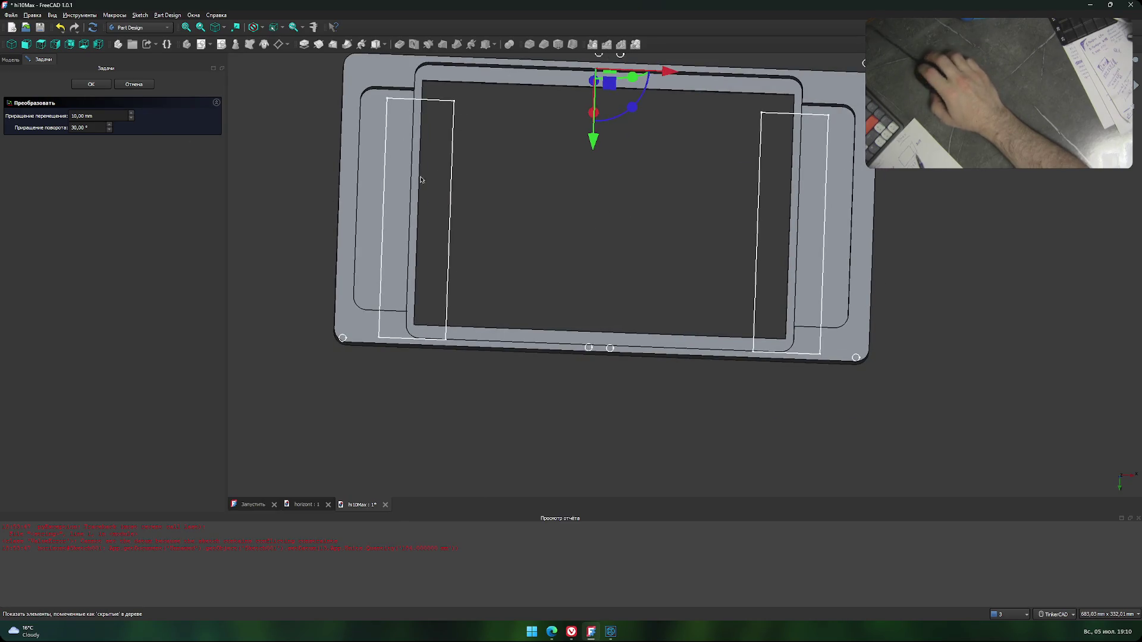
{"action": "middle_click_drag", "start_coordinate": [623, 174], "coordinate": [629, 252]}
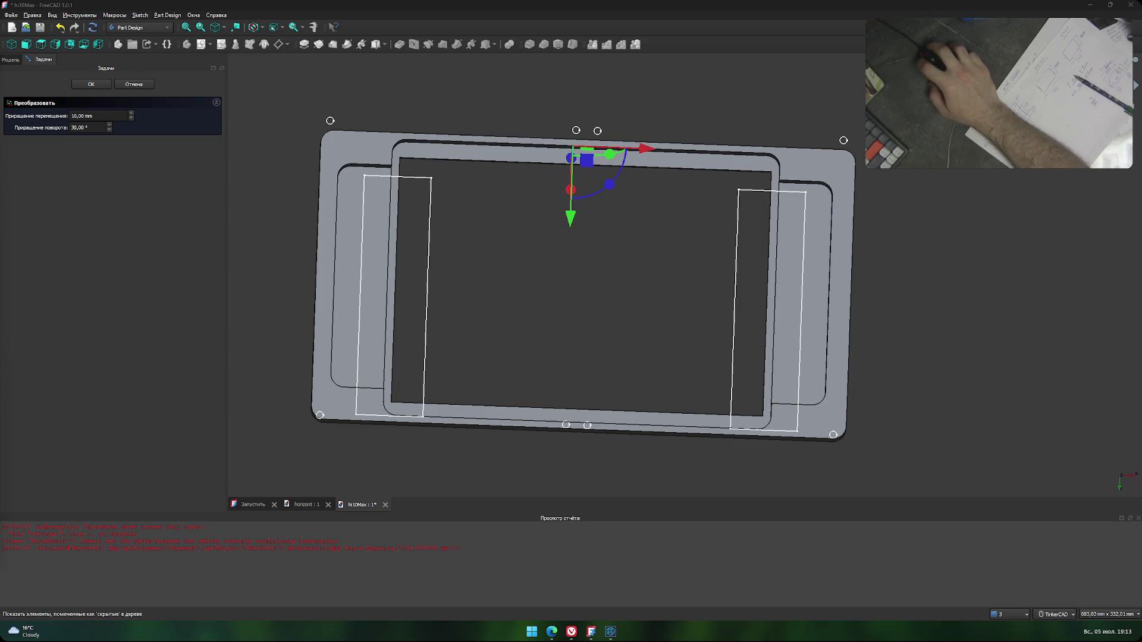
Orbit and zoom to inspect the part, then cancel the transform so it stays in place.
{"action": "mouse_move", "coordinate": [360, 504]}
{"action": "left_mouse_down"}
{"action": "mouse_move", "coordinate": [342, 461]}
{"action": "mouse_move", "coordinate": [417, 511]}
{"action": "left_mouse_up"}
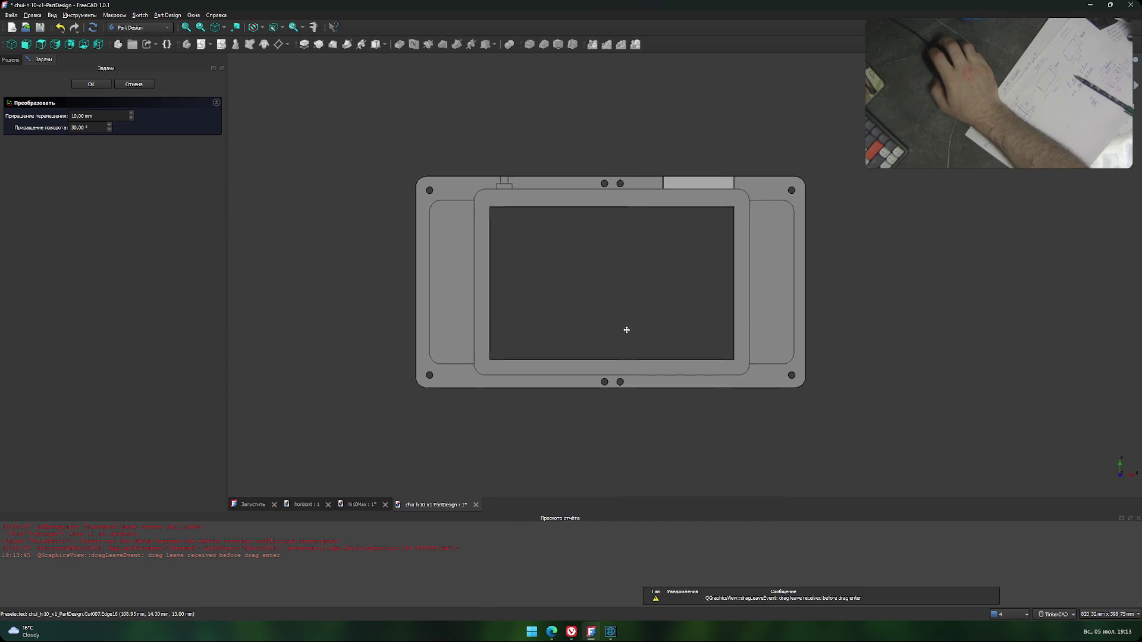
{"action": "scroll", "coordinate": [587, 297], "scroll_direction": "up", "scroll_amount": 4}
{"action": "scroll", "coordinate": [585, 297], "scroll_direction": "down", "scroll_amount": 3}
{"action": "scroll", "coordinate": [581, 296], "scroll_direction": "down", "scroll_amount": 1}
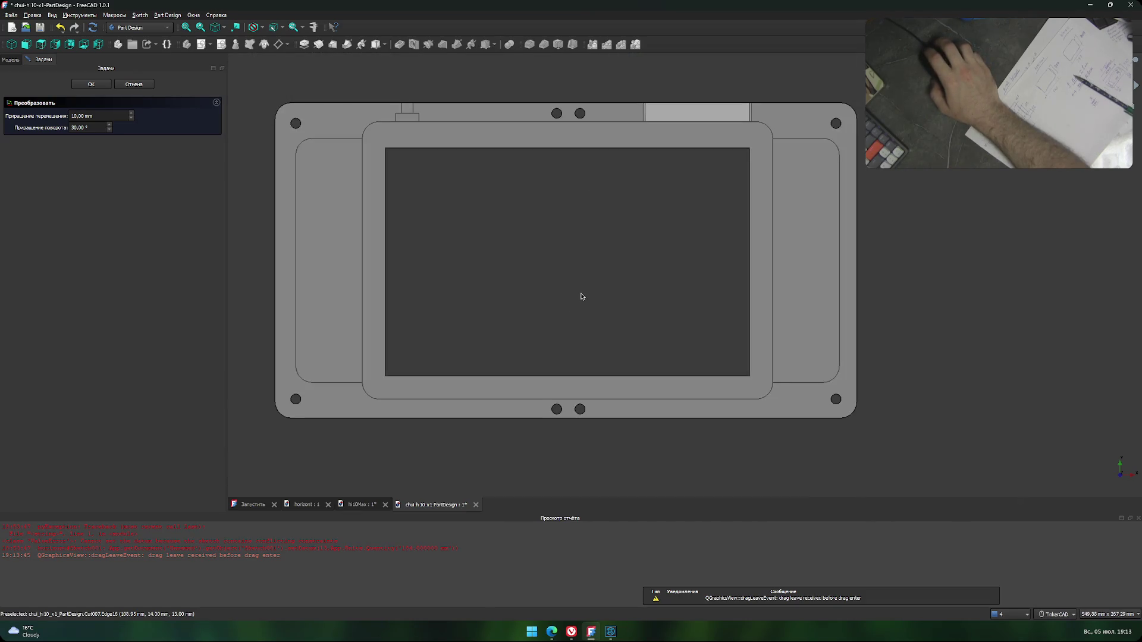
{"action": "mouse_move", "coordinate": [623, 336]}
{"action": "right_mouse_down"}
{"action": "mouse_move", "coordinate": [628, 269]}
{"action": "mouse_move", "coordinate": [625, 313]}
{"action": "right_mouse_up"}
{"action": "middle_click_drag", "start_coordinate": [624, 314], "coordinate": [633, 327]}
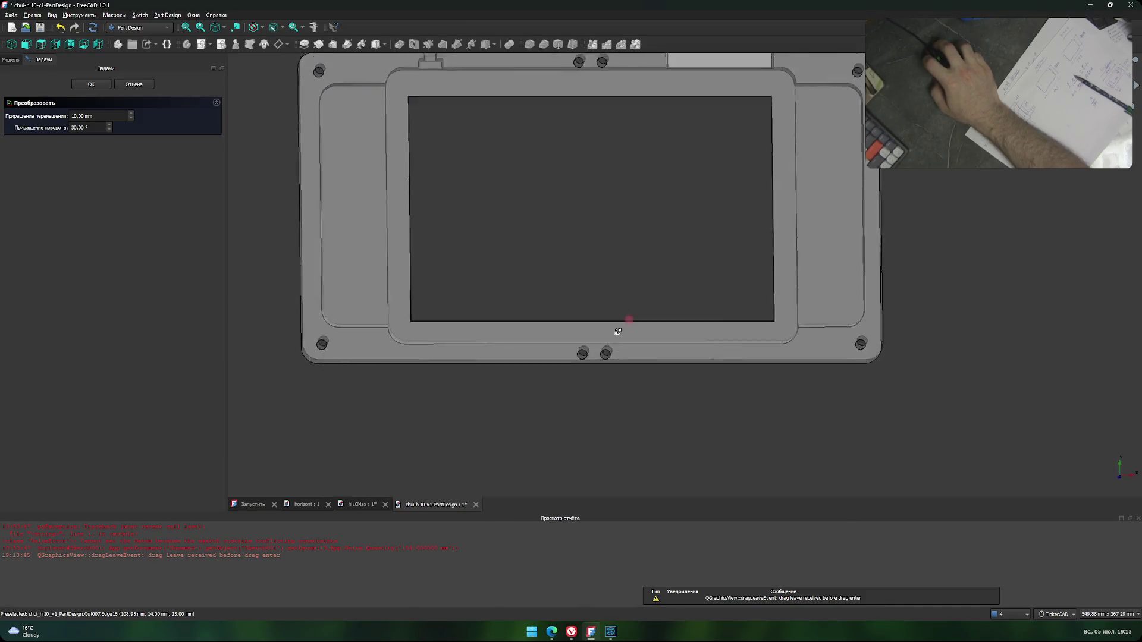
{"action": "right_click_drag", "start_coordinate": [632, 327], "coordinate": [628, 296]}
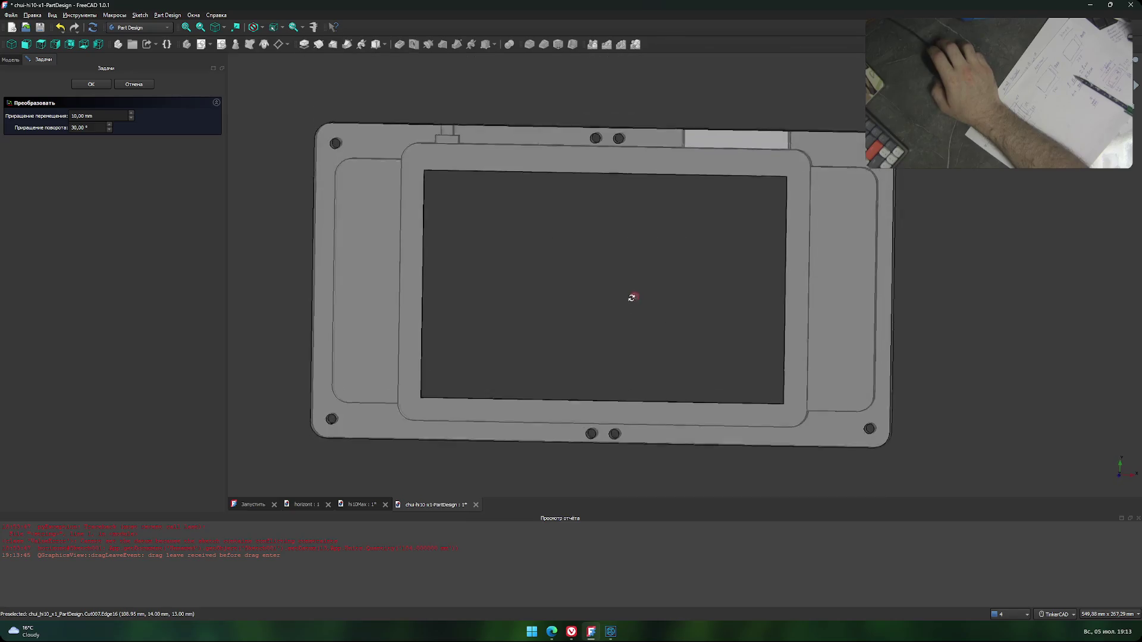
{"action": "left_click", "coordinate": [136, 84]}
{"action": "scroll", "coordinate": [566, 301], "scroll_direction": "down", "scroll_amount": 3}
{"action": "scroll", "coordinate": [576, 295], "scroll_direction": "up", "scroll_amount": 2}
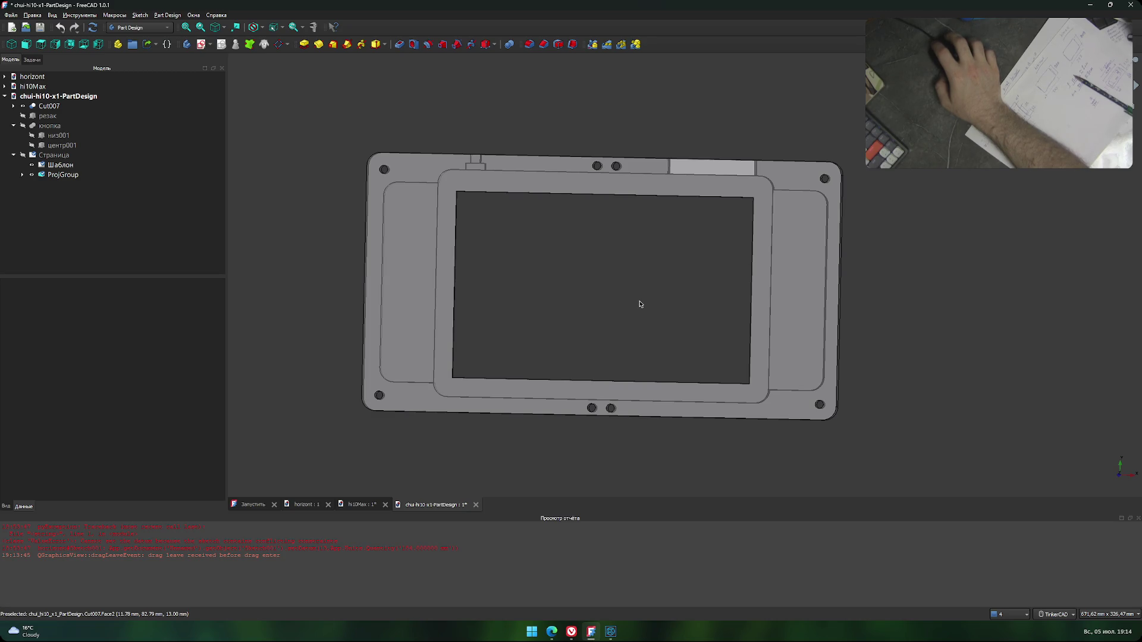
{"action": "left_click", "coordinate": [70, 107]}
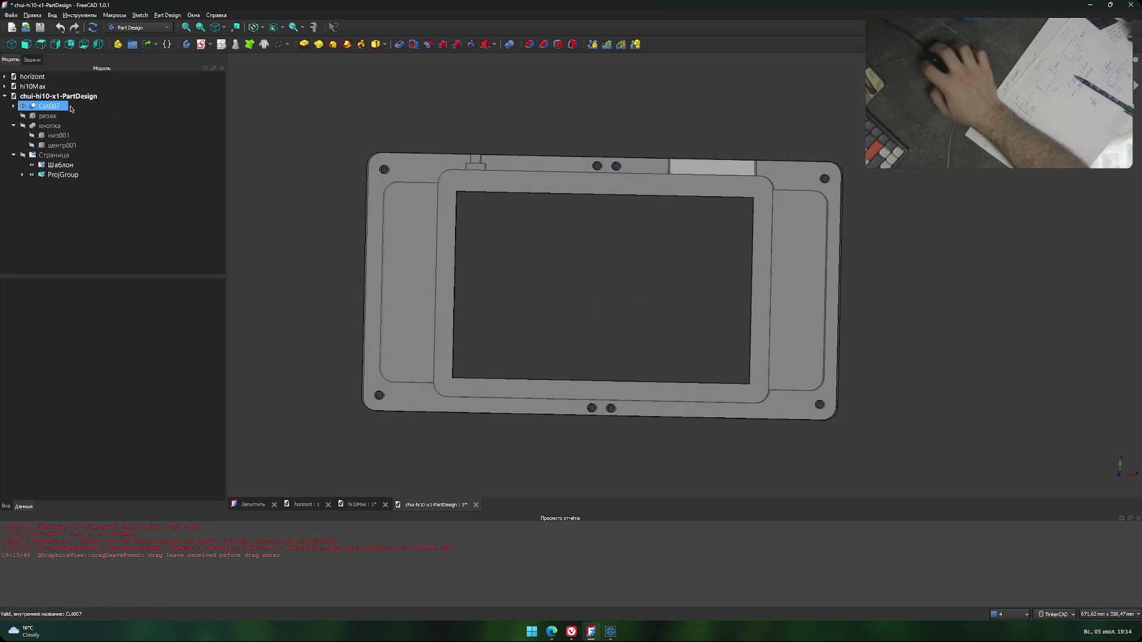
{"action": "left_click", "coordinate": [59, 96]}
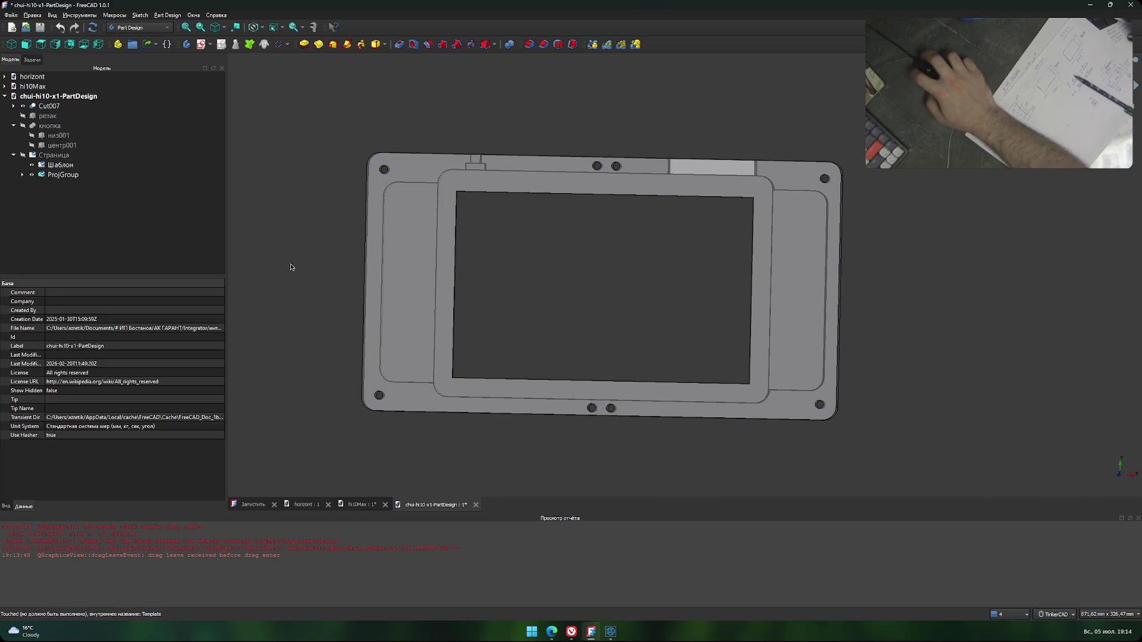
{"action": "middle_click_drag", "start_coordinate": [323, 257], "coordinate": [318, 236]}
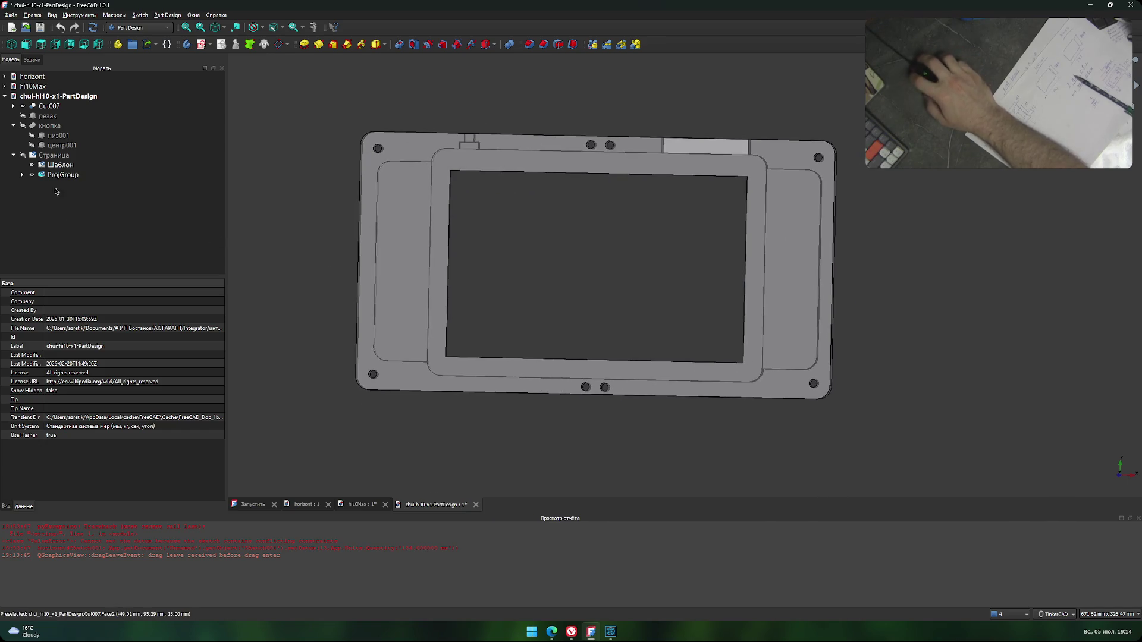
{"action": "double_click", "coordinate": [23, 155]}
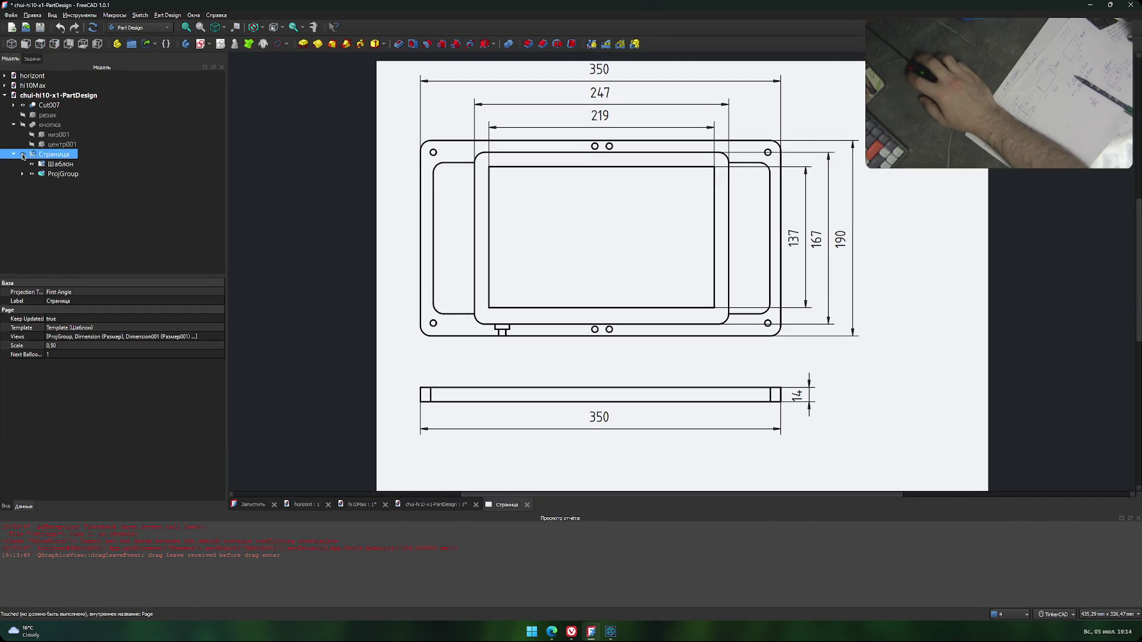
{"action": "scroll", "coordinate": [359, 303], "scroll_direction": "down", "scroll_amount": 3}
{"action": "scroll", "coordinate": [417, 293], "scroll_direction": "up", "scroll_amount": 1}
{"action": "middle_click_drag", "start_coordinate": [416, 293], "coordinate": [324, 257]}
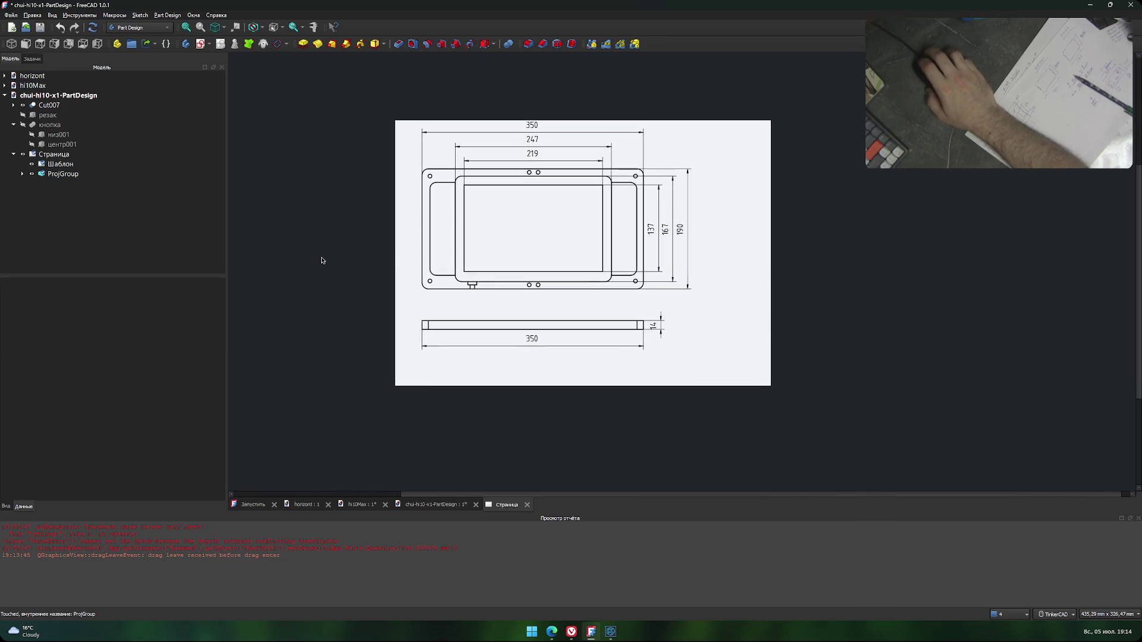
{"action": "left_click", "coordinate": [54, 154]}
{"action": "key", "text": "ctrl+w"}
{"action": "middle_click_drag", "start_coordinate": [531, 235], "coordinate": [609, 268]}
{"action": "scroll", "coordinate": [596, 280], "scroll_direction": "up", "scroll_amount": 2}
{"action": "scroll", "coordinate": [609, 268], "scroll_direction": "up", "scroll_amount": 1}
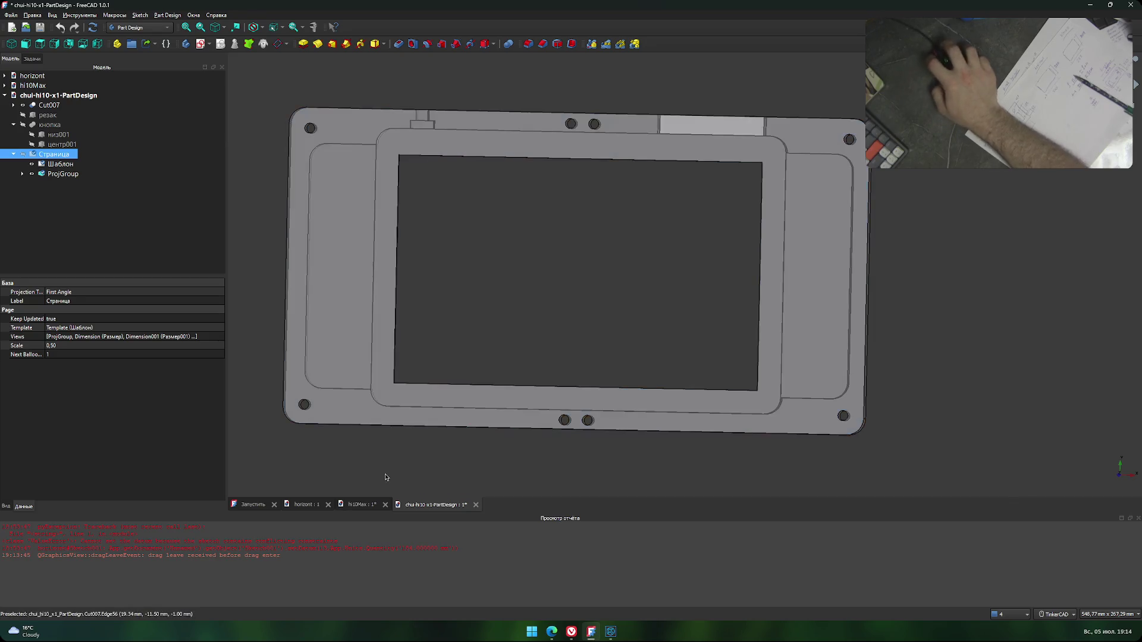
{"action": "left_click", "coordinate": [401, 485]}
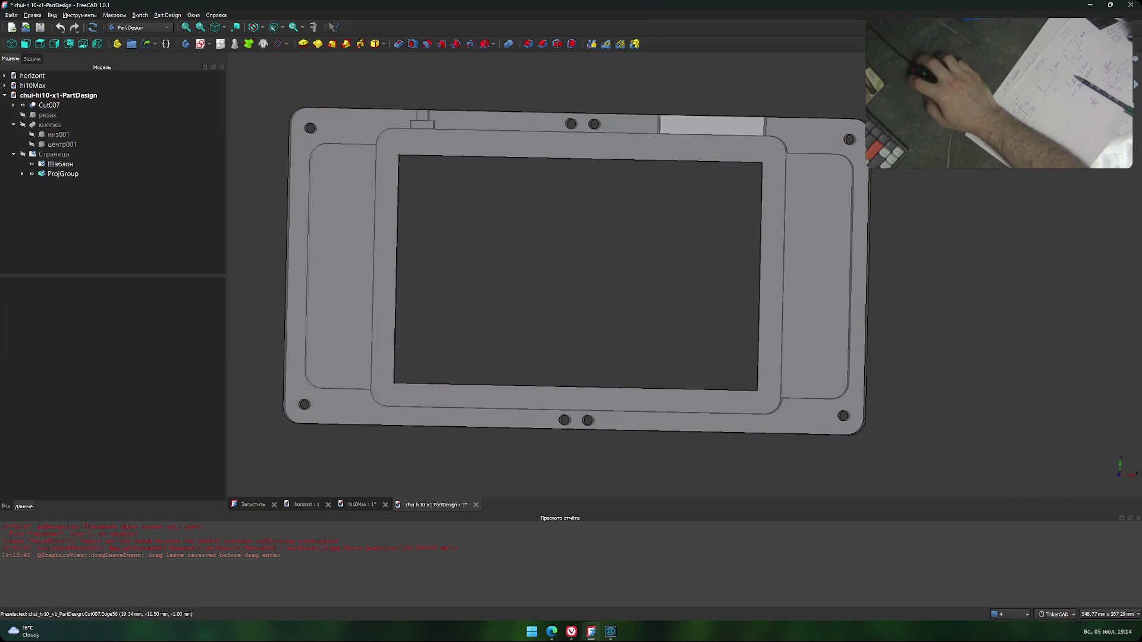
{"action": "left_click_drag", "start_coordinate": [416, 452], "coordinate": [526, 502]}
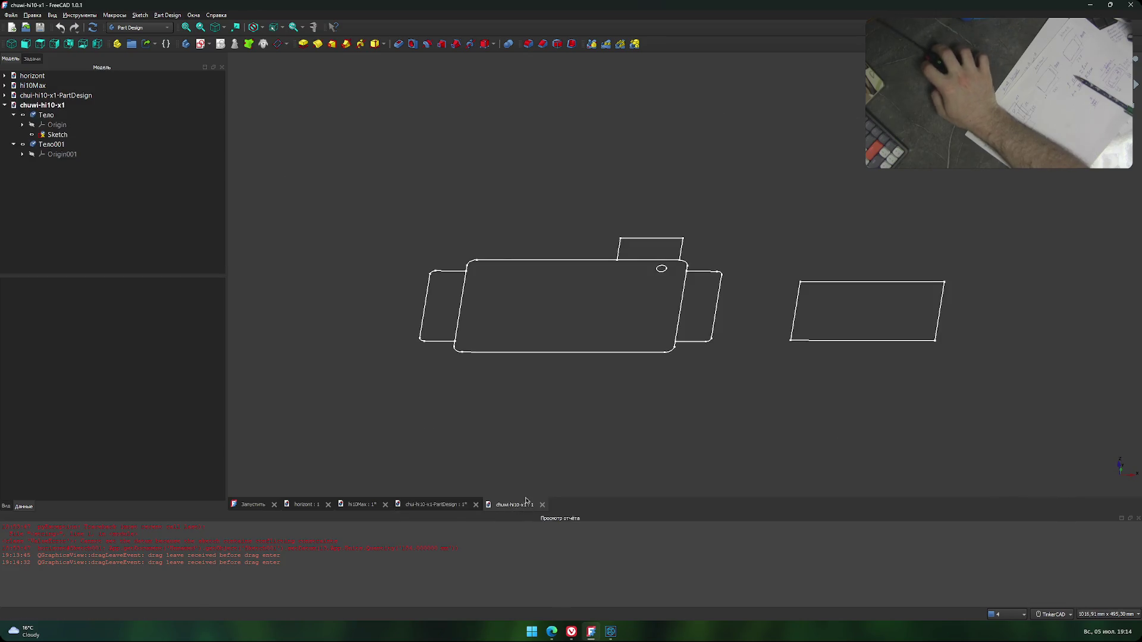
{"action": "left_click", "coordinate": [540, 504]}
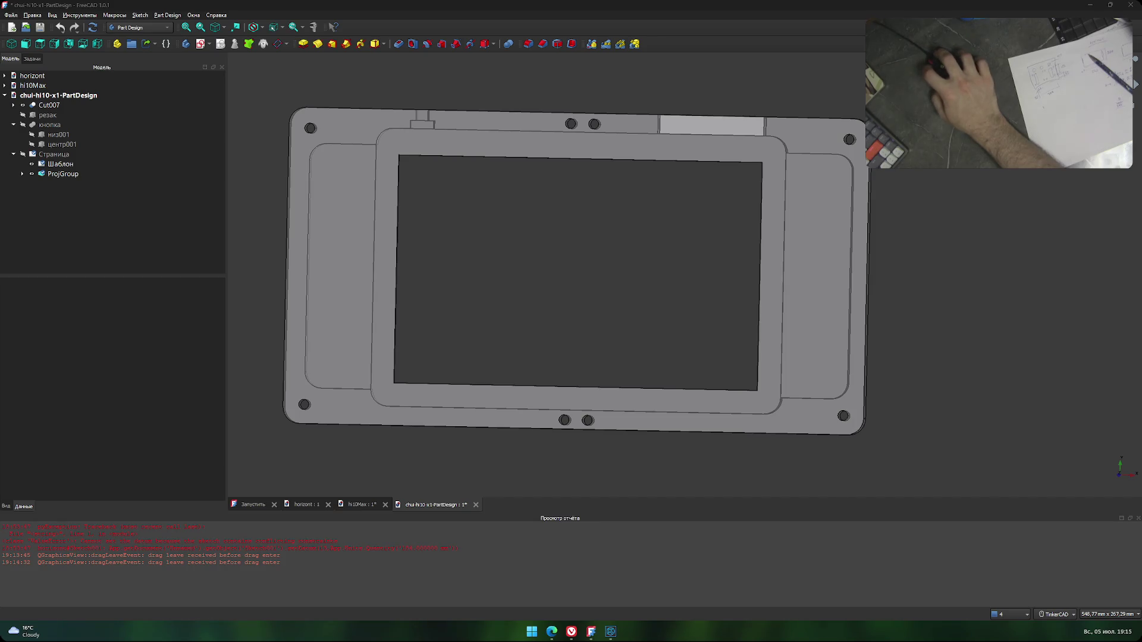
Close chui-hi10-x1-PartDesign, answering the save prompt, and open the hi10MAX-рамка file.
{"action": "left_click", "coordinate": [476, 506]}
{"action": "left_click", "coordinate": [573, 326]}
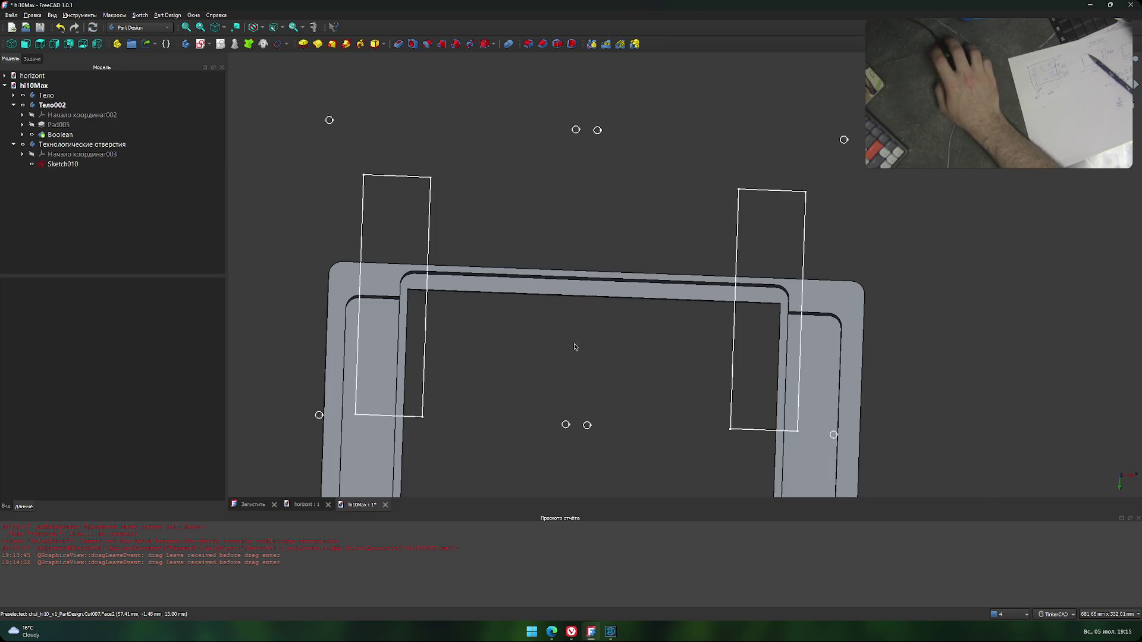
{"action": "scroll", "coordinate": [575, 347], "scroll_direction": "down", "scroll_amount": 2}
{"action": "scroll", "coordinate": [530, 214], "scroll_direction": "down", "scroll_amount": 1}
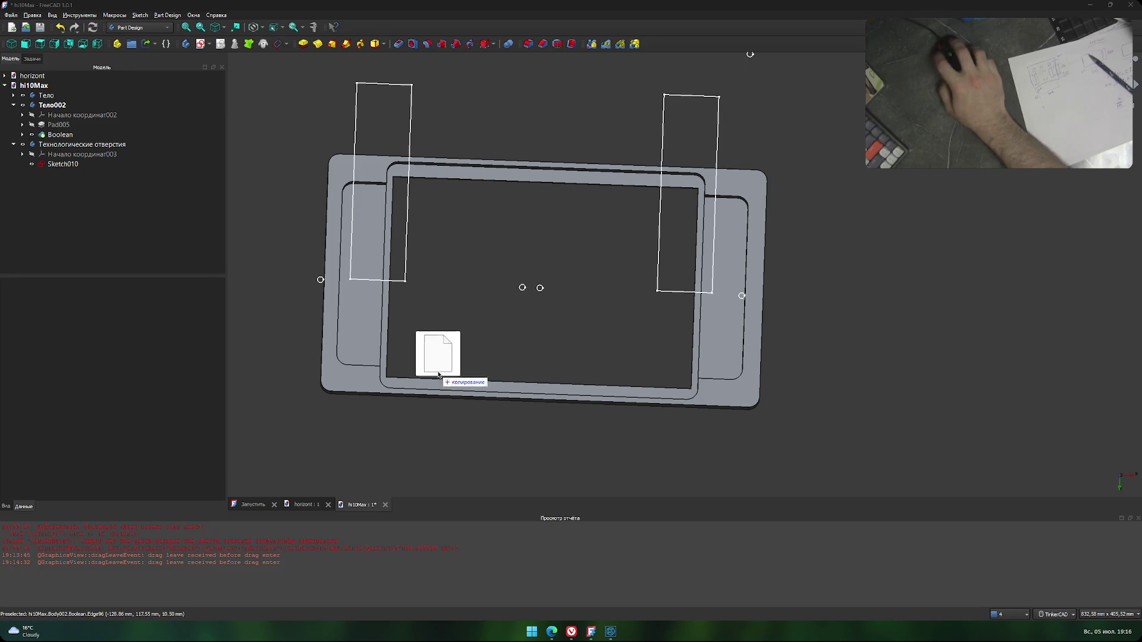
{"action": "left_click_drag", "start_coordinate": [750, 54], "coordinate": [492, 514]}
{"action": "scroll", "coordinate": [562, 385], "scroll_direction": "down", "scroll_amount": 4}
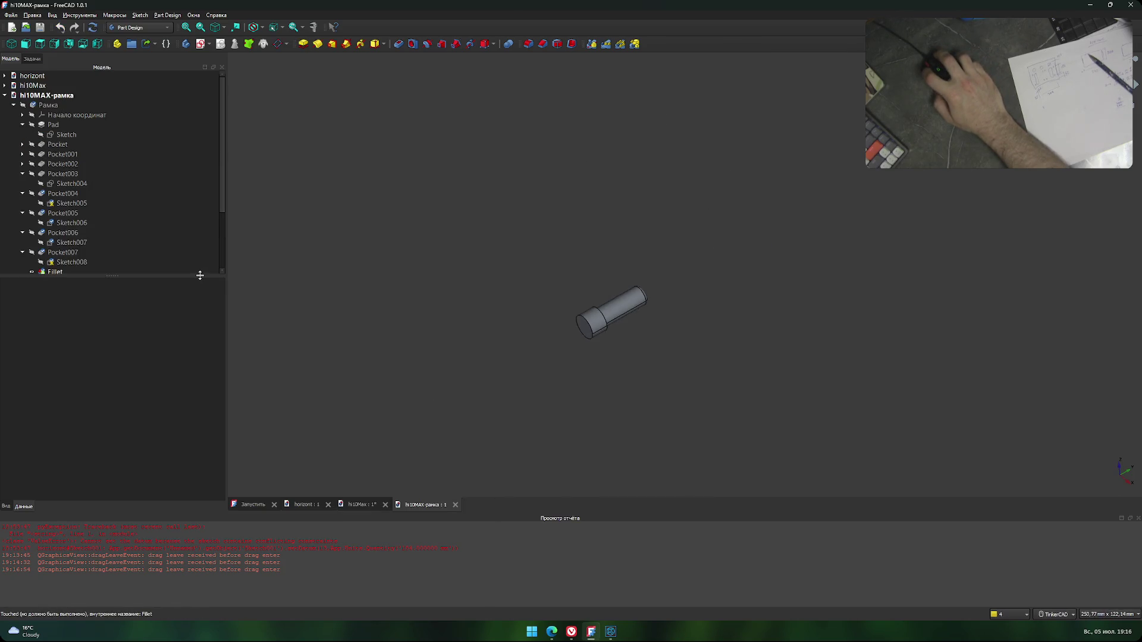
Collapse the Рамка features and toggle visibility to show the Рамка frame instead of the key.
{"action": "left_click", "coordinate": [13, 107]}
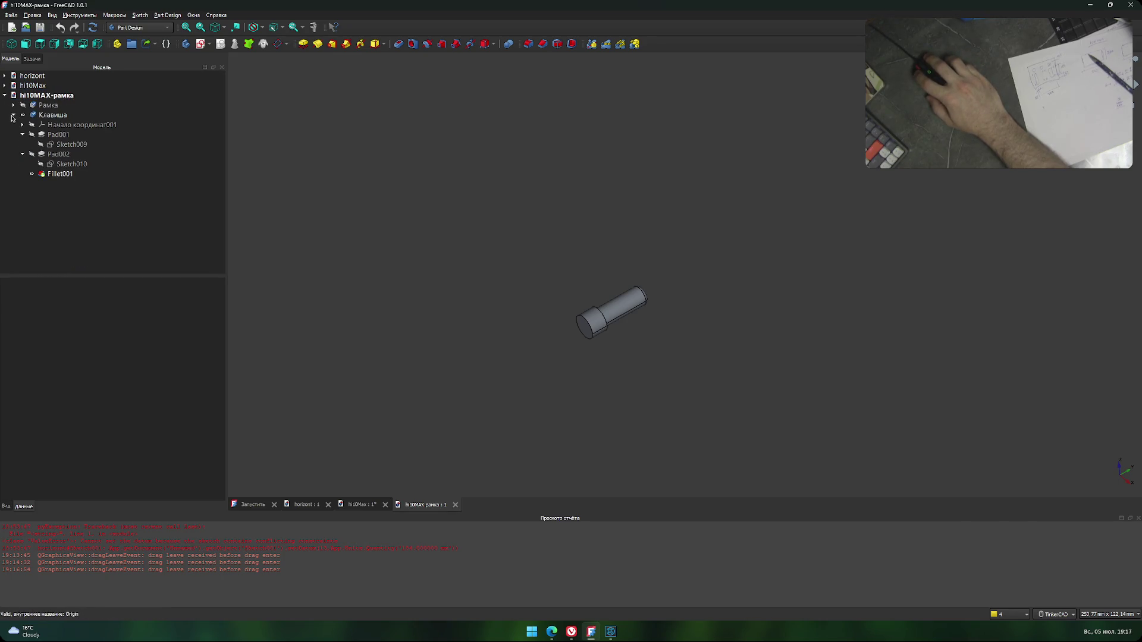
{"action": "left_click", "coordinate": [48, 105]}
{"action": "key", "text": "space"}
{"action": "scroll", "coordinate": [423, 262], "scroll_direction": "down", "scroll_amount": 4}
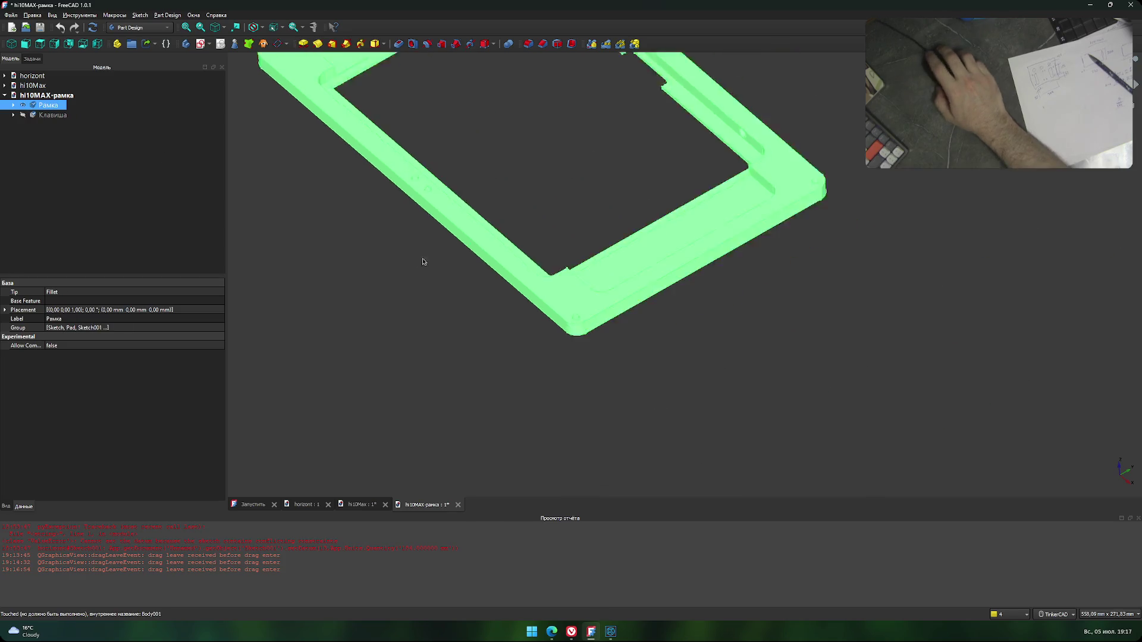
{"action": "left_click", "coordinate": [423, 262]}
{"action": "scroll", "coordinate": [423, 262], "scroll_direction": "down", "scroll_amount": 3}
Orbit and tilt the view to inspect the frame, then return to the hi10Max document.
{"action": "mouse_move", "coordinate": [434, 290]}
{"action": "right_mouse_down"}
{"action": "mouse_move", "coordinate": [538, 283]}
{"action": "mouse_move", "coordinate": [636, 325]}
{"action": "right_mouse_up"}
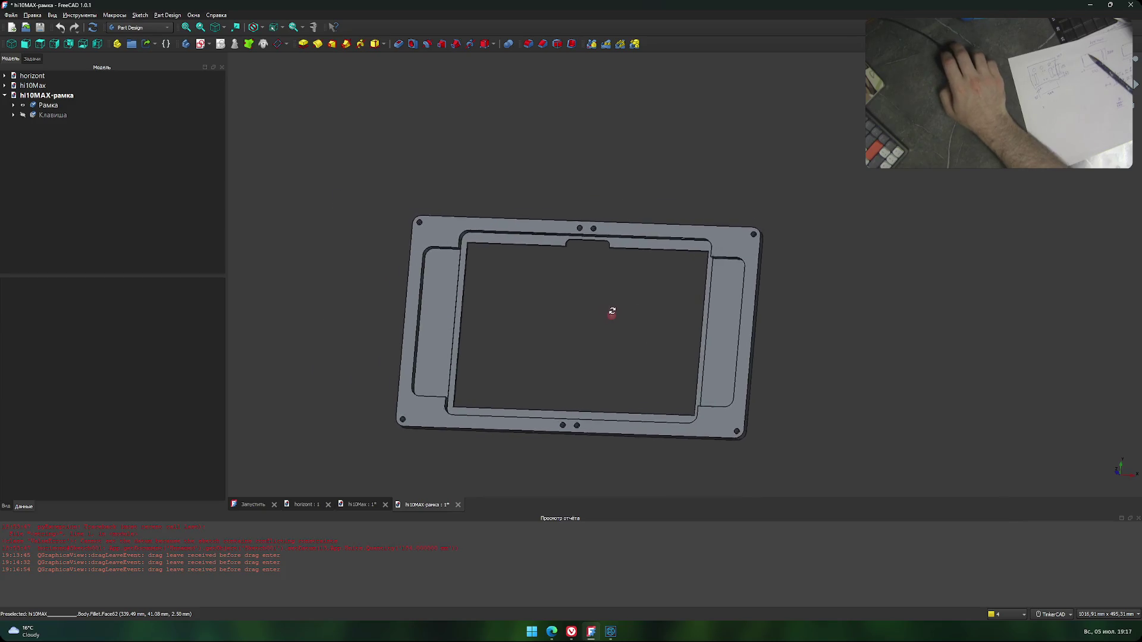
{"action": "middle_click_drag", "start_coordinate": [636, 325], "coordinate": [601, 252]}
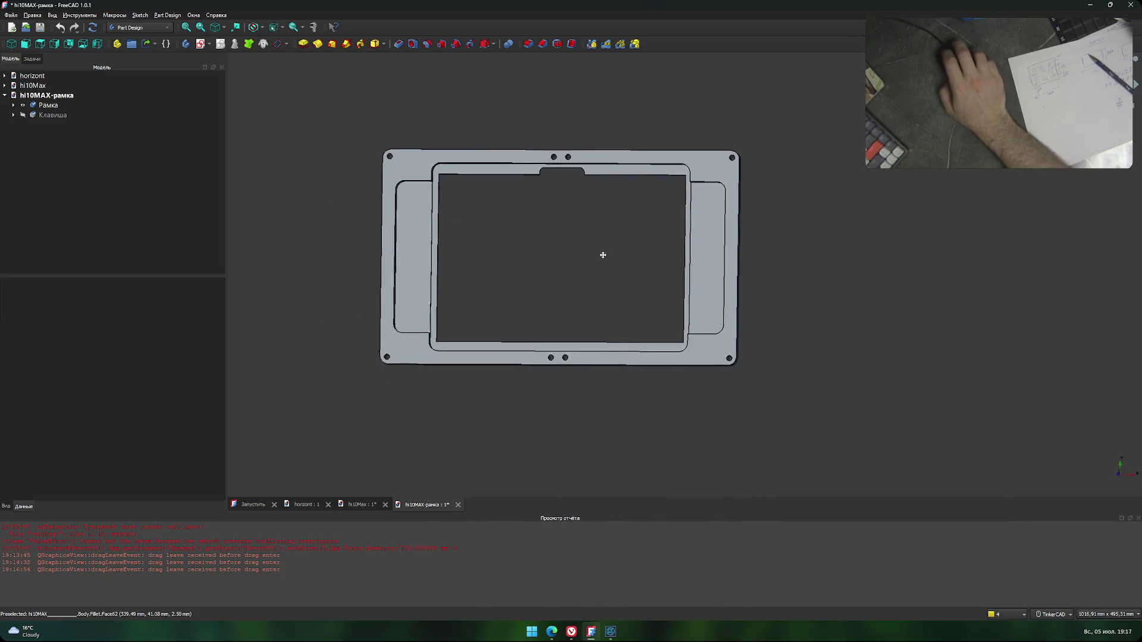
{"action": "scroll", "coordinate": [632, 252], "scroll_direction": "up", "scroll_amount": 1}
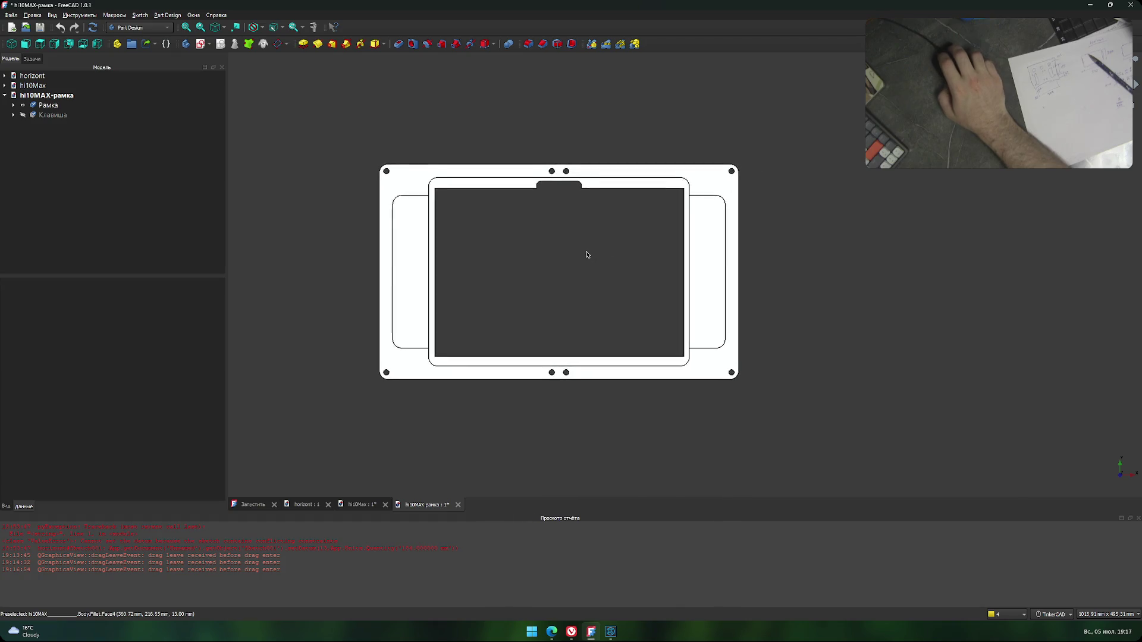
{"action": "scroll", "coordinate": [588, 252], "scroll_direction": "up", "scroll_amount": 3}
{"action": "mouse_move", "coordinate": [588, 262]}
{"action": "right_mouse_down"}
{"action": "mouse_move", "coordinate": [592, 252]}
{"action": "mouse_move", "coordinate": [594, 272]}
{"action": "mouse_move", "coordinate": [550, 341]}
{"action": "right_mouse_up"}
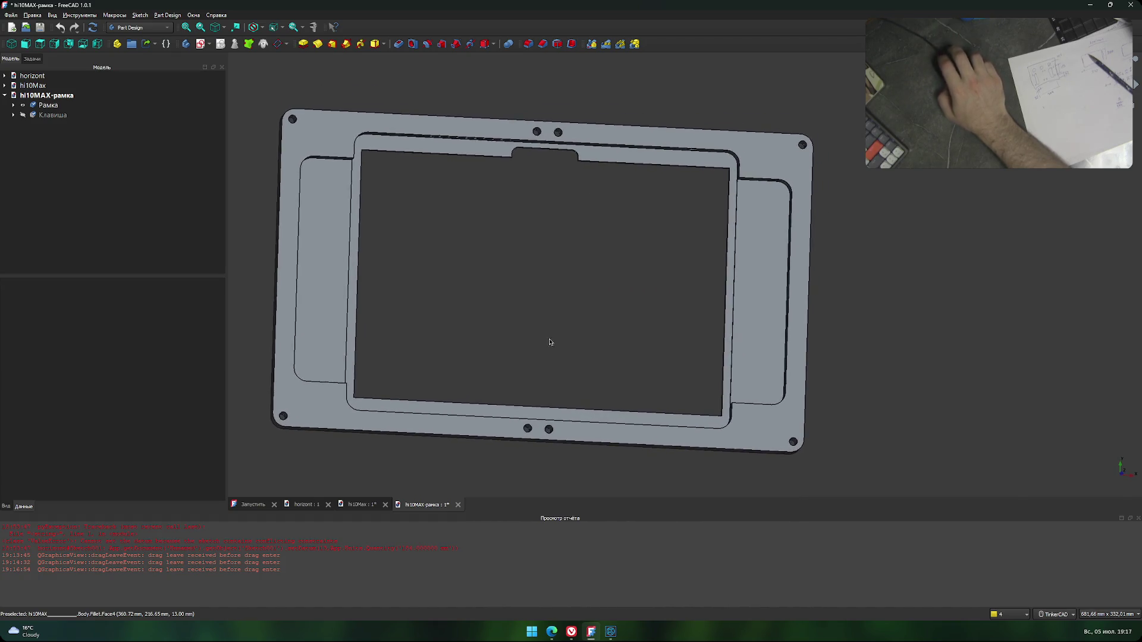
{"action": "left_click", "coordinate": [379, 507]}
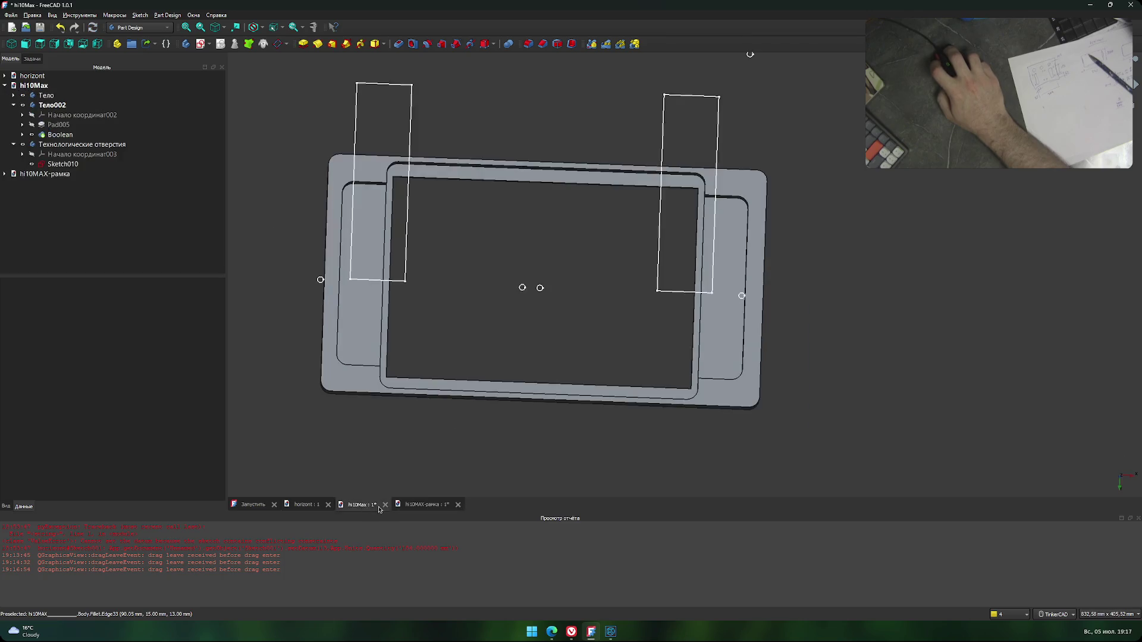
Copy the Технологические отверстия body from hi10Max along with its dependencies.
{"action": "left_click", "coordinate": [93, 145]}
{"action": "key", "text": "ctrl+c"}
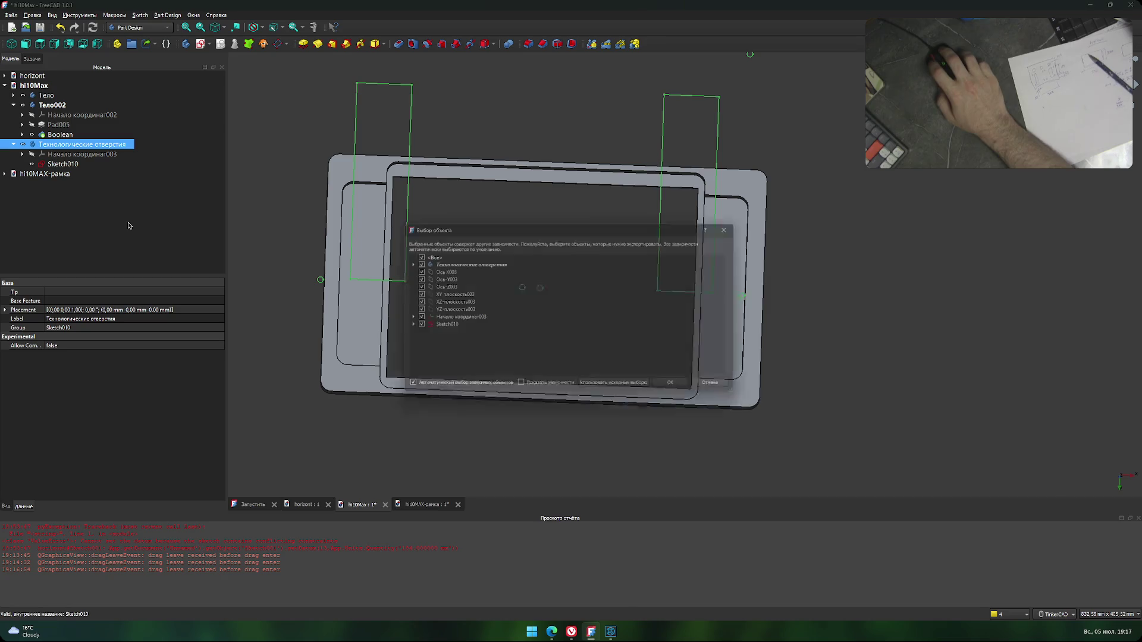
{"action": "key", "text": "Return"}
Paste it into hi10MAX-рамка and re-centre the view on the pasted outlines.
{"action": "left_click", "coordinate": [431, 507]}
{"action": "key", "text": "ctrl+v"}
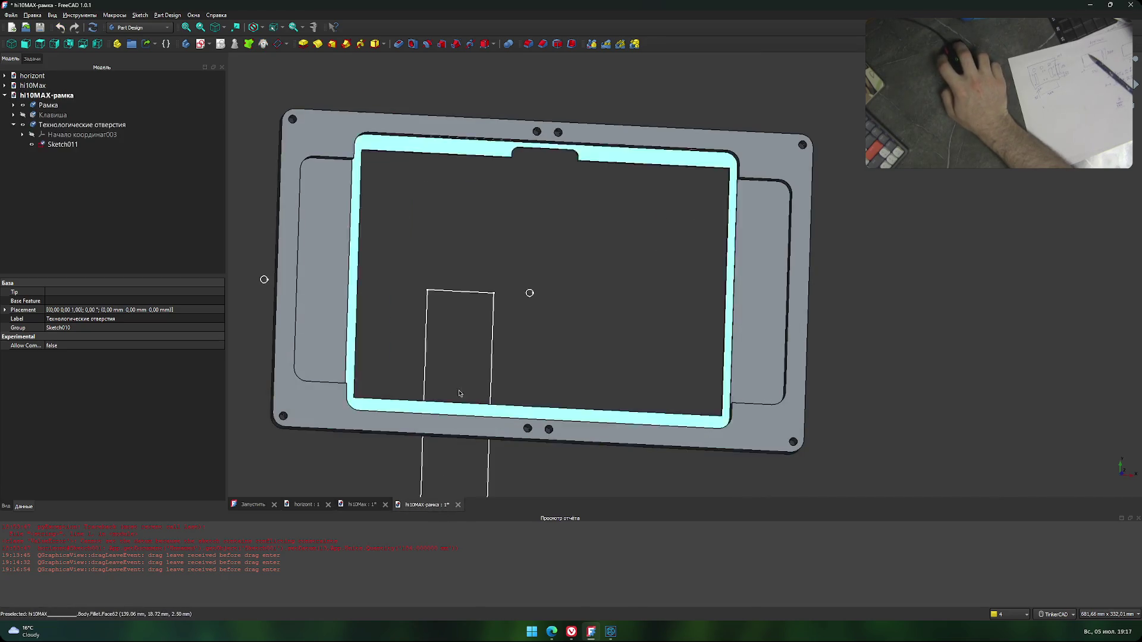
{"action": "scroll", "coordinate": [513, 306], "scroll_direction": "down", "scroll_amount": 5}
{"action": "middle_click_drag", "start_coordinate": [449, 345], "coordinate": [570, 268]}
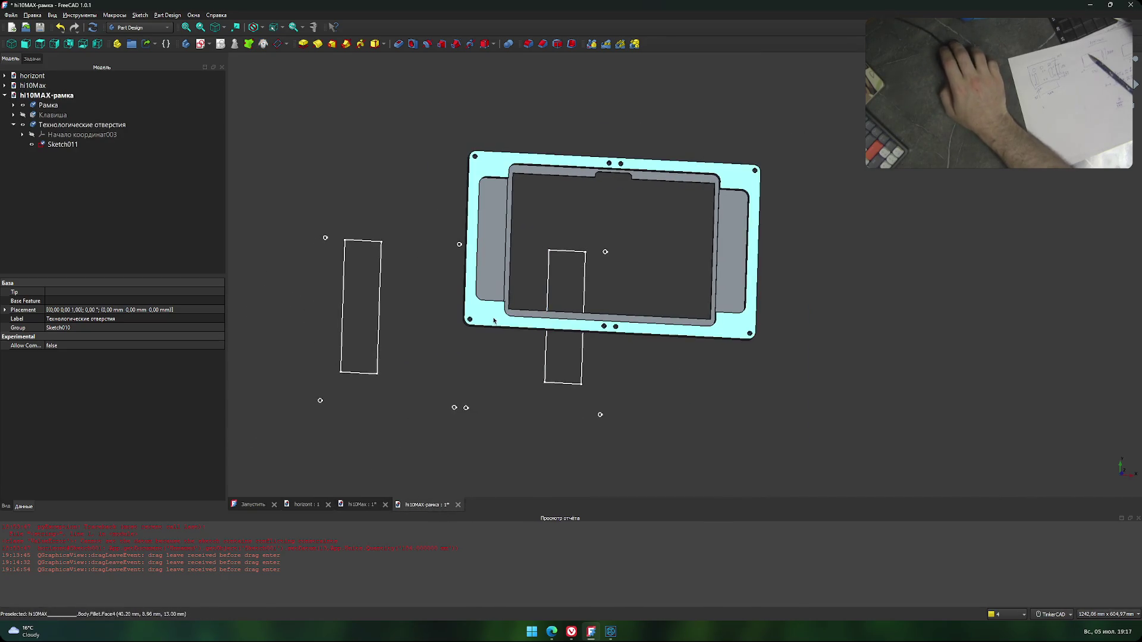
{"action": "middle_click_drag", "start_coordinate": [666, 258], "coordinate": [629, 254]}
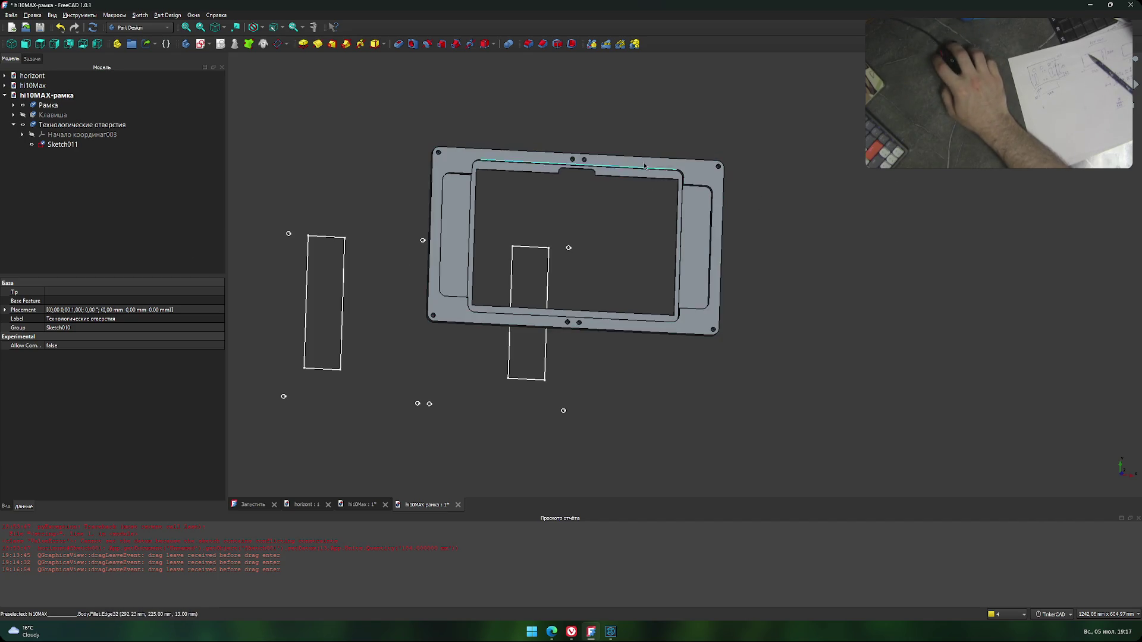
Create a new sketch on a face of the frame plate, placing it in the Рамка body.
{"action": "left_click", "coordinate": [47, 108]}
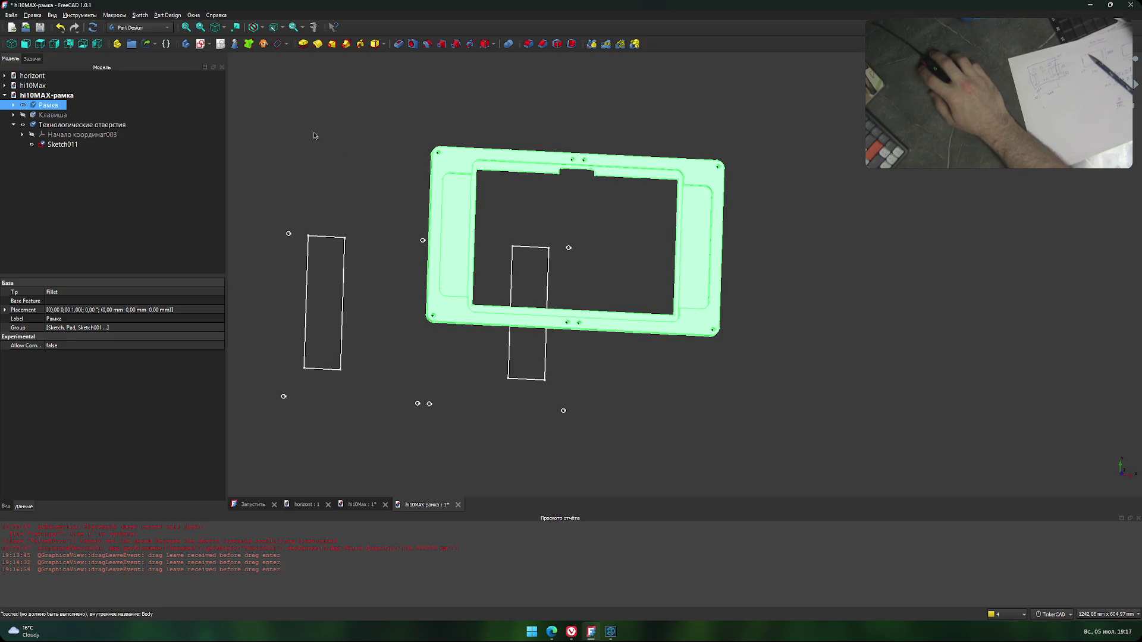
{"action": "left_click", "coordinate": [337, 113]}
{"action": "left_click", "coordinate": [446, 196]}
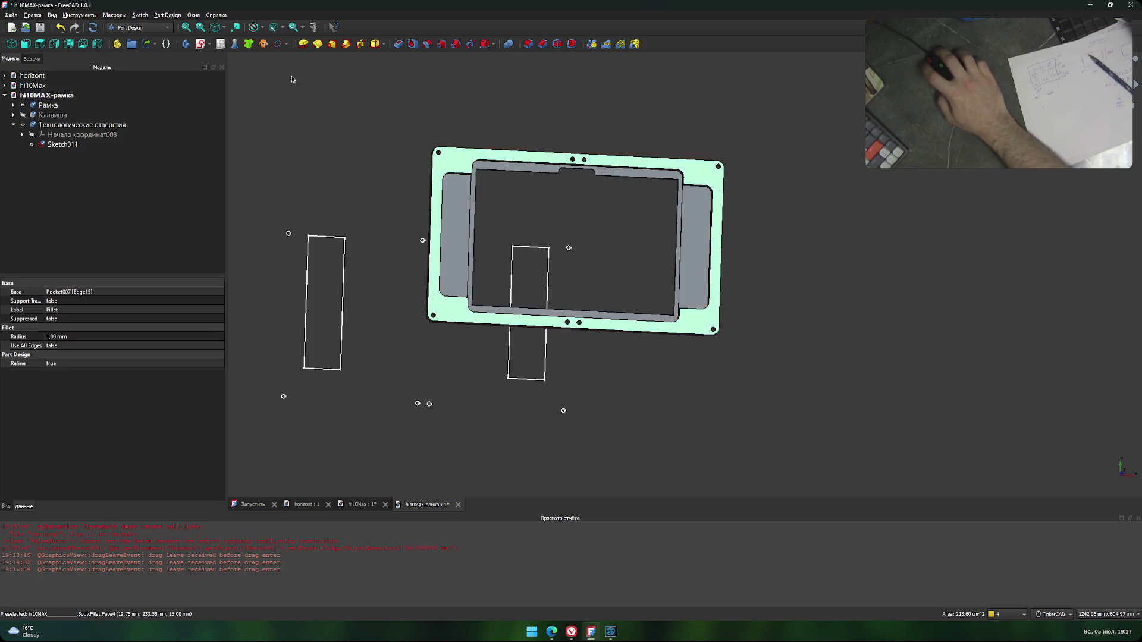
{"action": "left_click", "coordinate": [201, 44]}
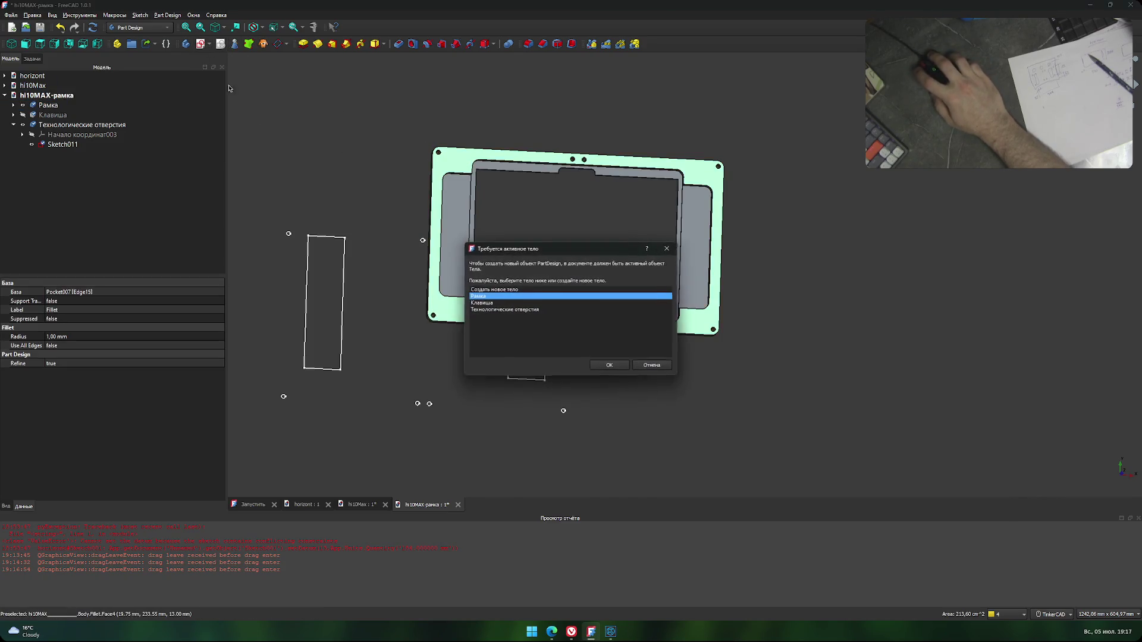
{"action": "left_click", "coordinate": [609, 367]}
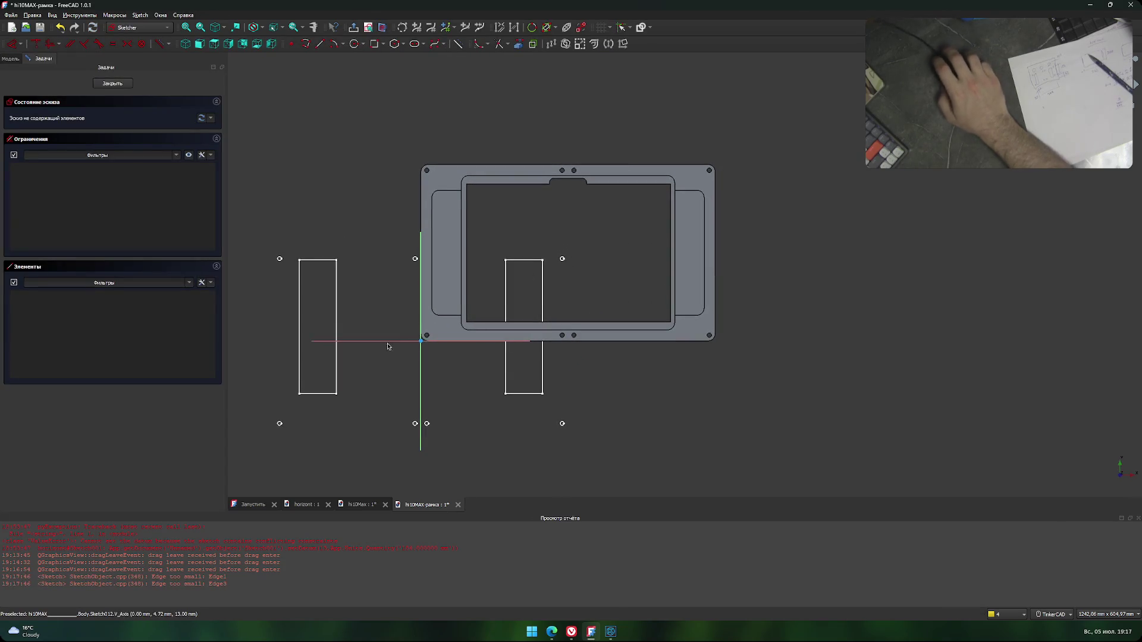
Leave the empty sketch, select the Рамка body for transforming and switch to top view.
{"action": "left_click", "coordinate": [117, 85]}
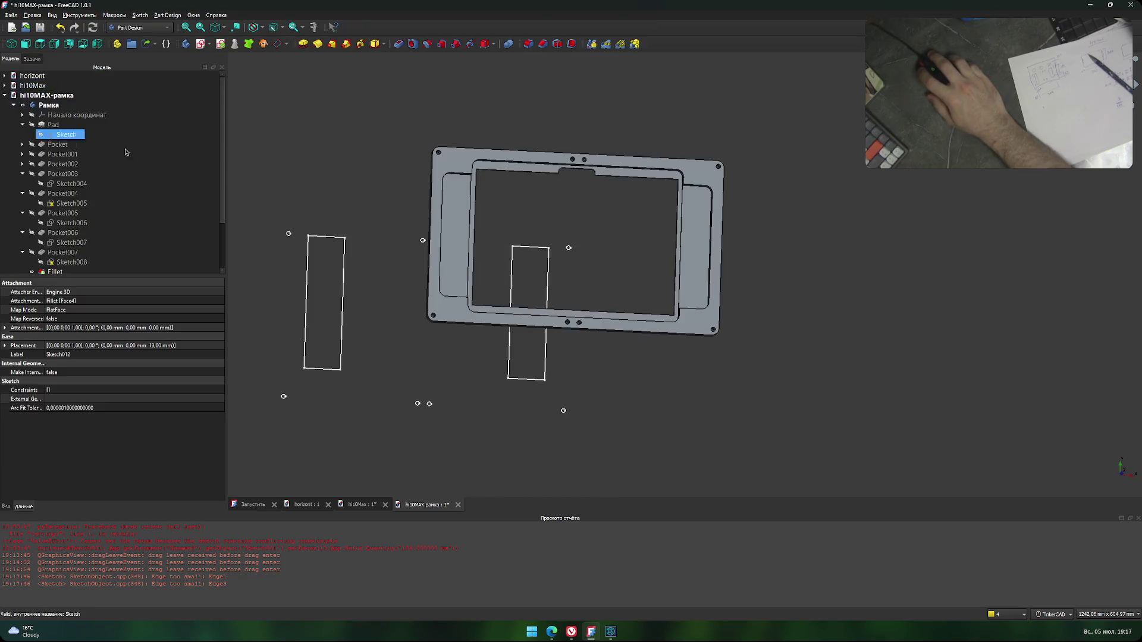
{"action": "left_click", "coordinate": [13, 104]}
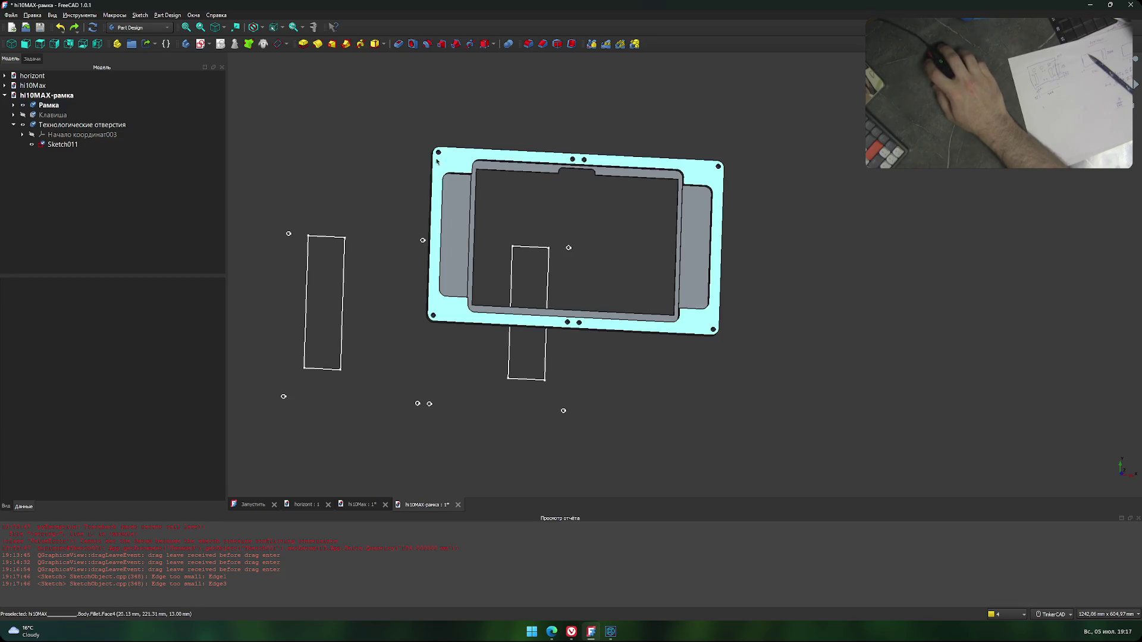
{"action": "left_click", "coordinate": [49, 105]}
{"action": "left_click", "coordinate": [62, 145], "text": "ctrl"}
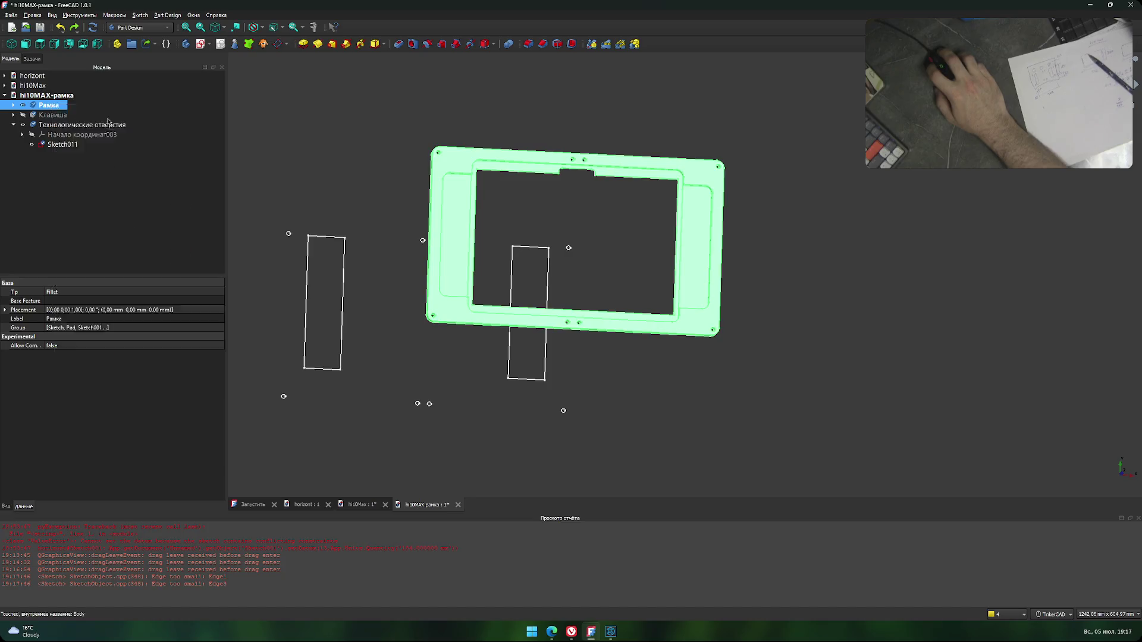
{"action": "middle_click_drag", "start_coordinate": [433, 279], "coordinate": [606, 256]}
{"action": "scroll", "coordinate": [611, 316], "scroll_direction": "up", "scroll_amount": 1}
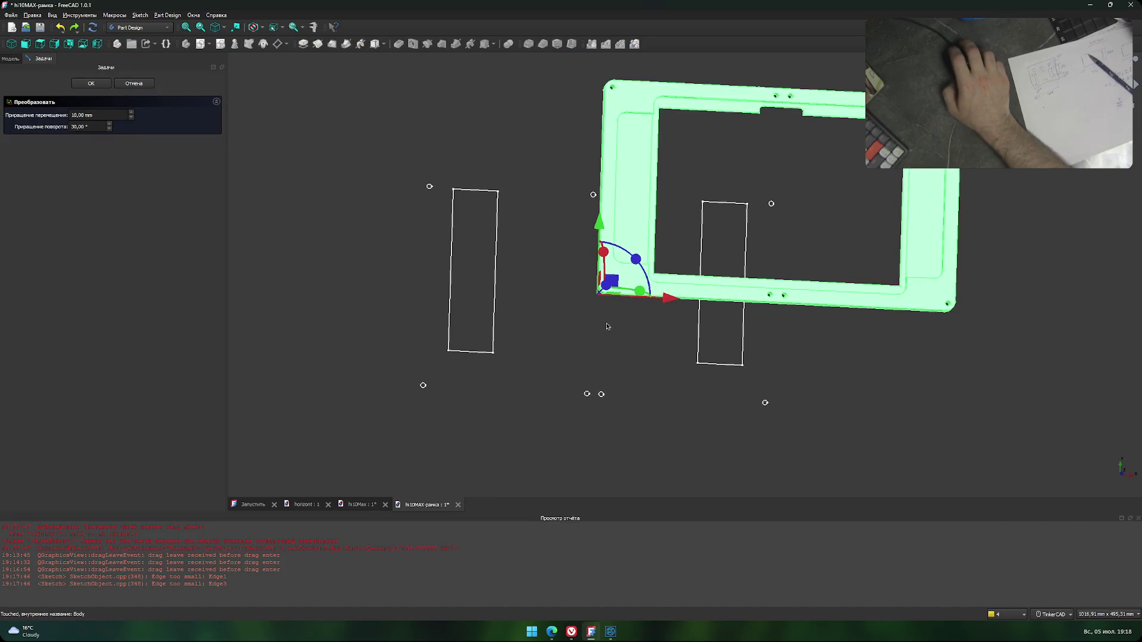
{"action": "key", "text": "2"}
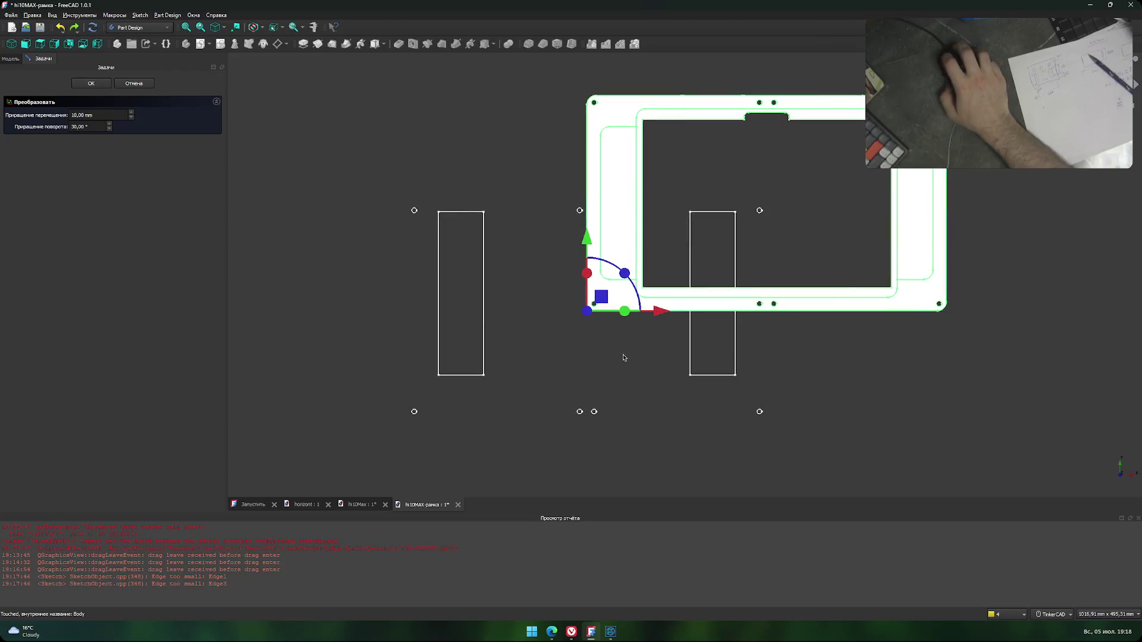
Move Рамка −200 mm along X and −120 mm along Y, then confirm the placement.
{"action": "left_click_drag", "start_coordinate": [657, 313], "coordinate": [472, 308]}
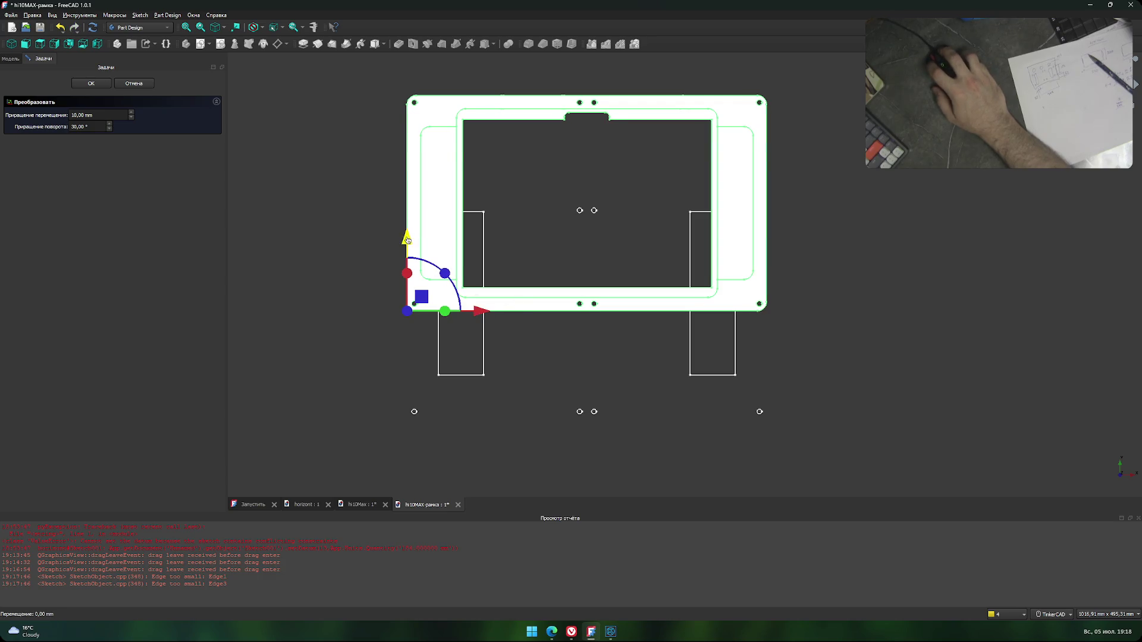
{"action": "left_click_drag", "start_coordinate": [407, 239], "coordinate": [420, 350]}
{"action": "scroll", "coordinate": [536, 331], "scroll_direction": "up", "scroll_amount": 5}
{"action": "scroll", "coordinate": [599, 403], "scroll_direction": "down", "scroll_amount": 3}
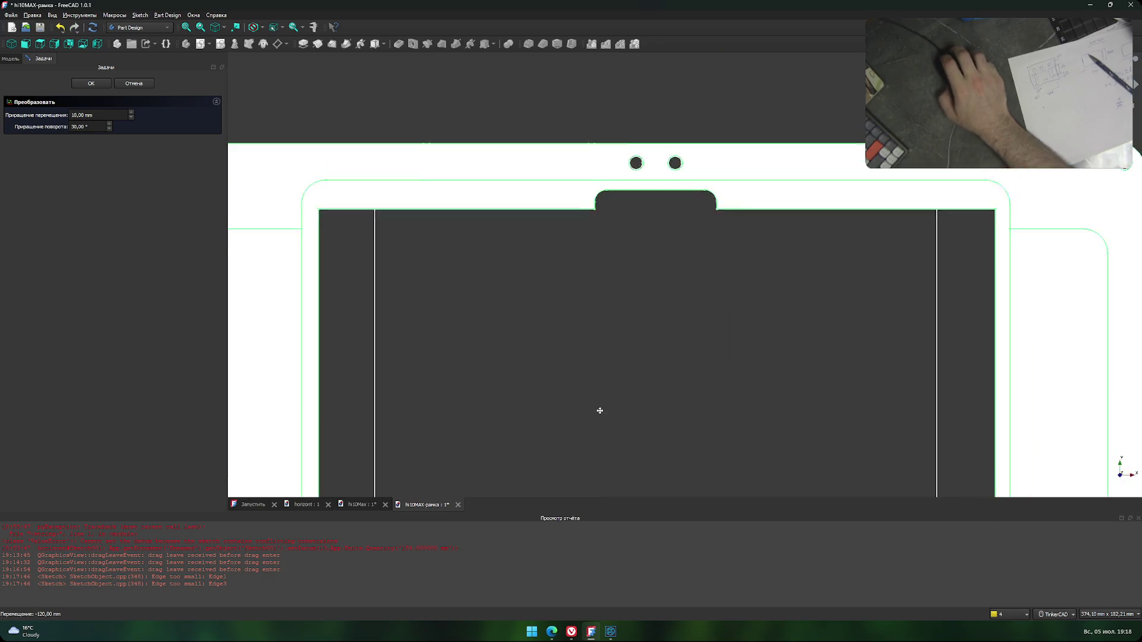
{"action": "scroll", "coordinate": [547, 329], "scroll_direction": "down", "scroll_amount": 2}
{"action": "middle_click_drag", "start_coordinate": [547, 329], "coordinate": [562, 259]}
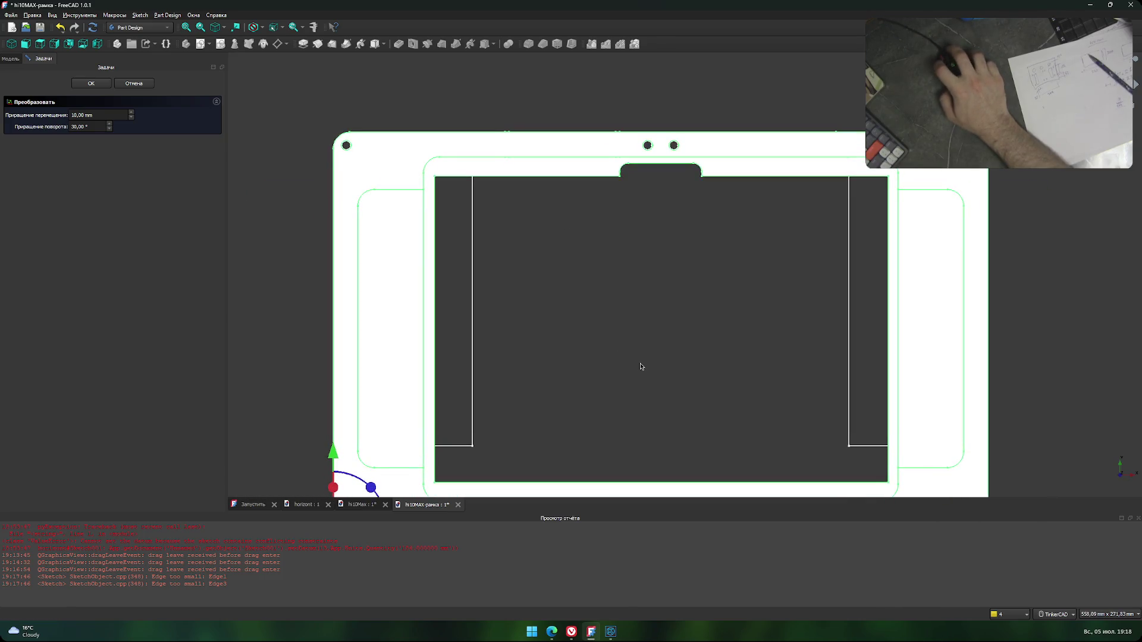
{"action": "right_click_drag", "start_coordinate": [606, 364], "coordinate": [619, 337]}
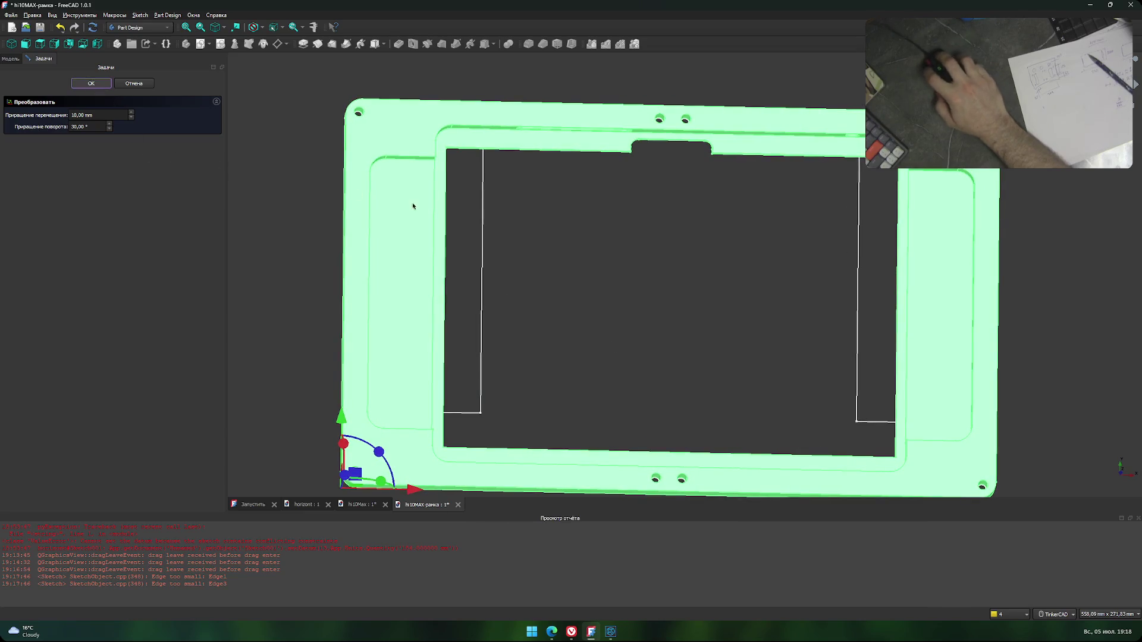
{"action": "key", "text": "Return"}
{"action": "left_click", "coordinate": [611, 305]}
{"action": "right_click_drag", "start_coordinate": [611, 306], "coordinate": [602, 320]}
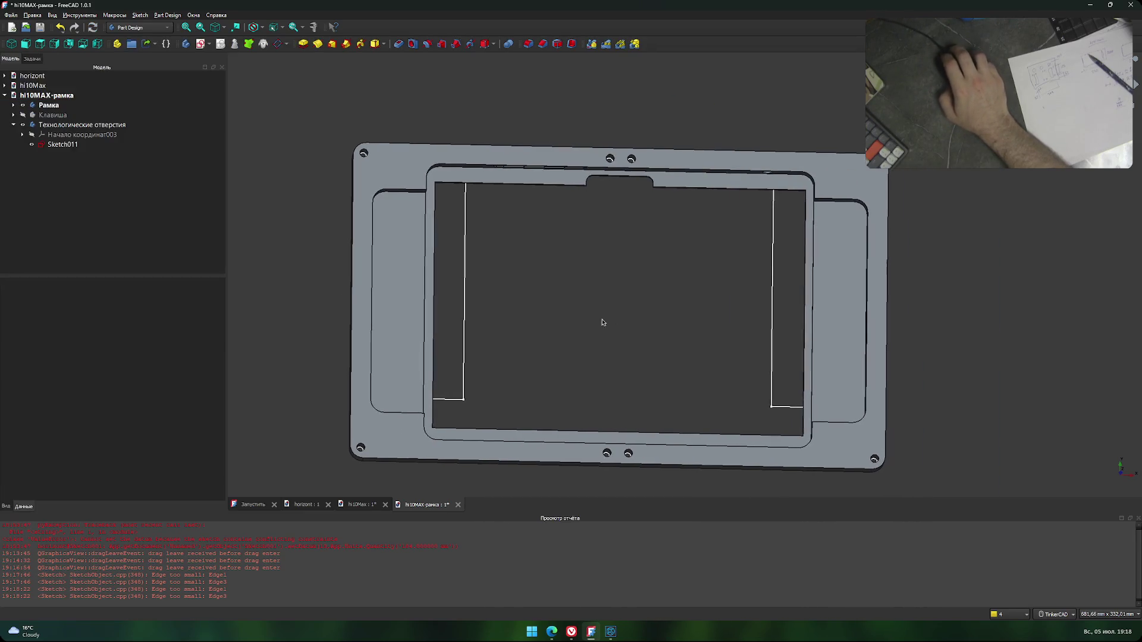
{"action": "middle_click_drag", "start_coordinate": [620, 328], "coordinate": [584, 284]}
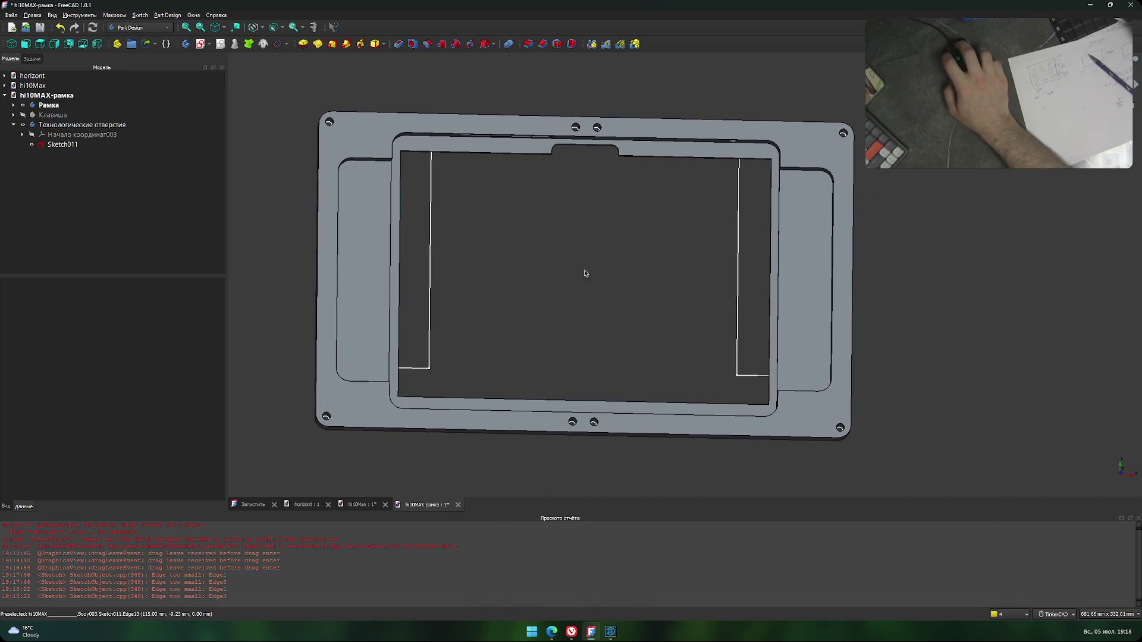
{"action": "right_click", "coordinate": [358, 134]}
{"action": "left_click", "coordinate": [362, 124]}
{"action": "right_click", "coordinate": [365, 119]}
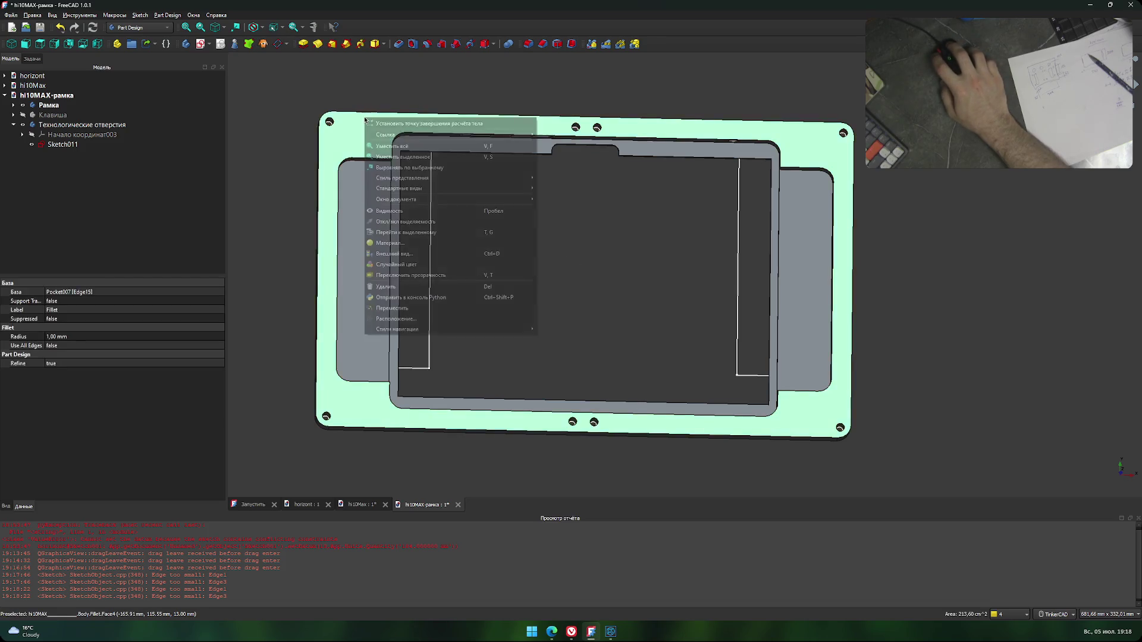
{"action": "left_click", "coordinate": [250, 188]}
{"action": "left_click", "coordinate": [63, 115]}
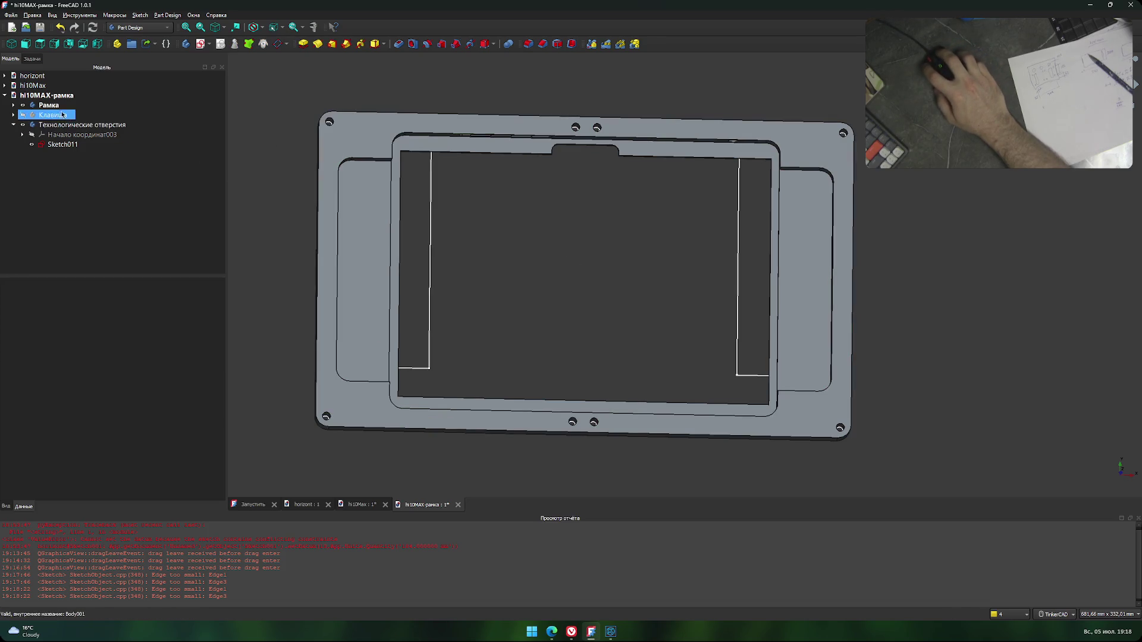
{"action": "left_click", "coordinate": [53, 107]}
{"action": "right_click", "coordinate": [55, 109]}
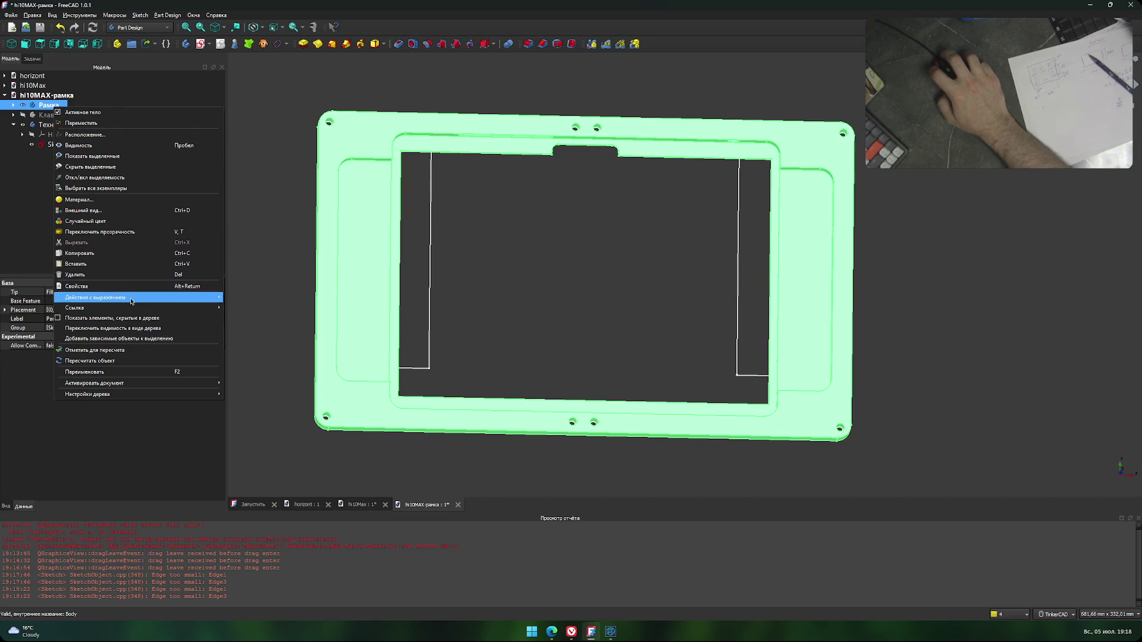
{"action": "mouse_move", "coordinate": [125, 394]}
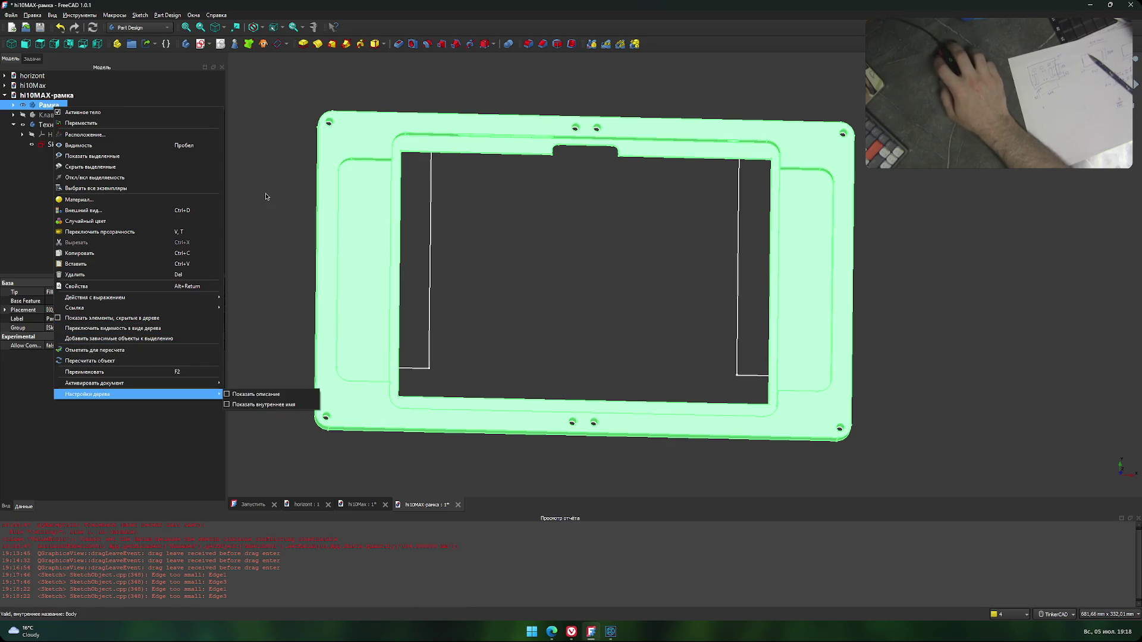
{"action": "left_click", "coordinate": [272, 211]}
{"action": "mouse_move", "coordinate": [604, 334]}
{"action": "right_mouse_down"}
{"action": "mouse_move", "coordinate": [710, 136]}
{"action": "mouse_move", "coordinate": [684, 127]}
{"action": "mouse_move", "coordinate": [656, 148]}
{"action": "mouse_move", "coordinate": [704, 139]}
{"action": "mouse_move", "coordinate": [662, 148]}
{"action": "mouse_move", "coordinate": [575, 235]}
{"action": "mouse_move", "coordinate": [604, 167]}
{"action": "mouse_move", "coordinate": [580, 224]}
{"action": "right_mouse_up"}
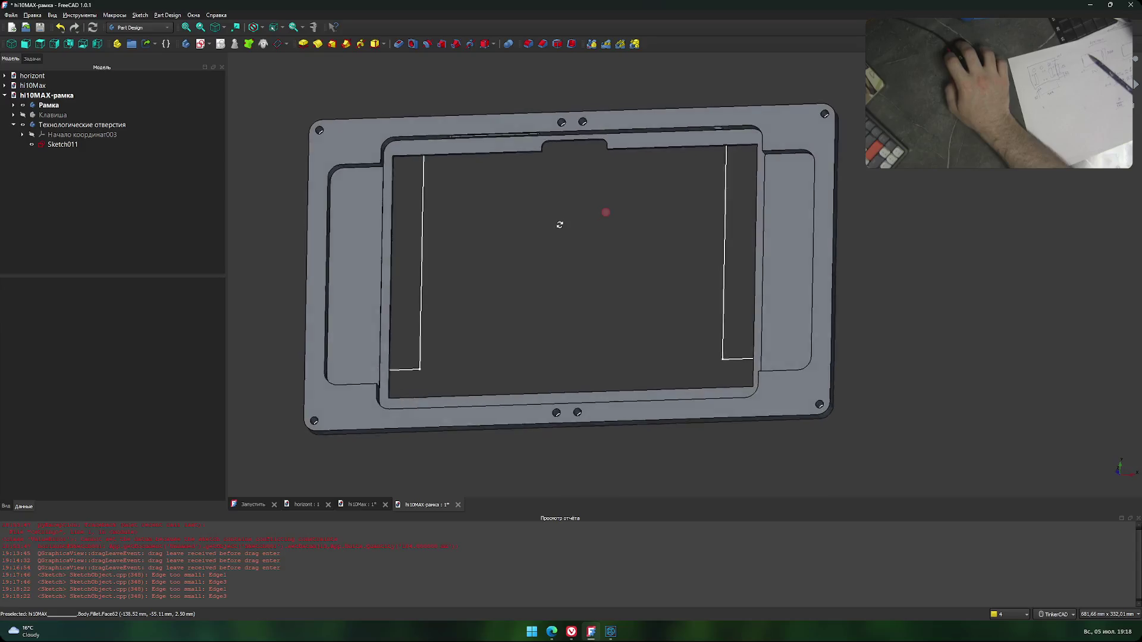
{"action": "right_click_drag", "start_coordinate": [580, 225], "coordinate": [585, 222]}
{"action": "right_click_drag", "start_coordinate": [566, 262], "coordinate": [570, 279]}
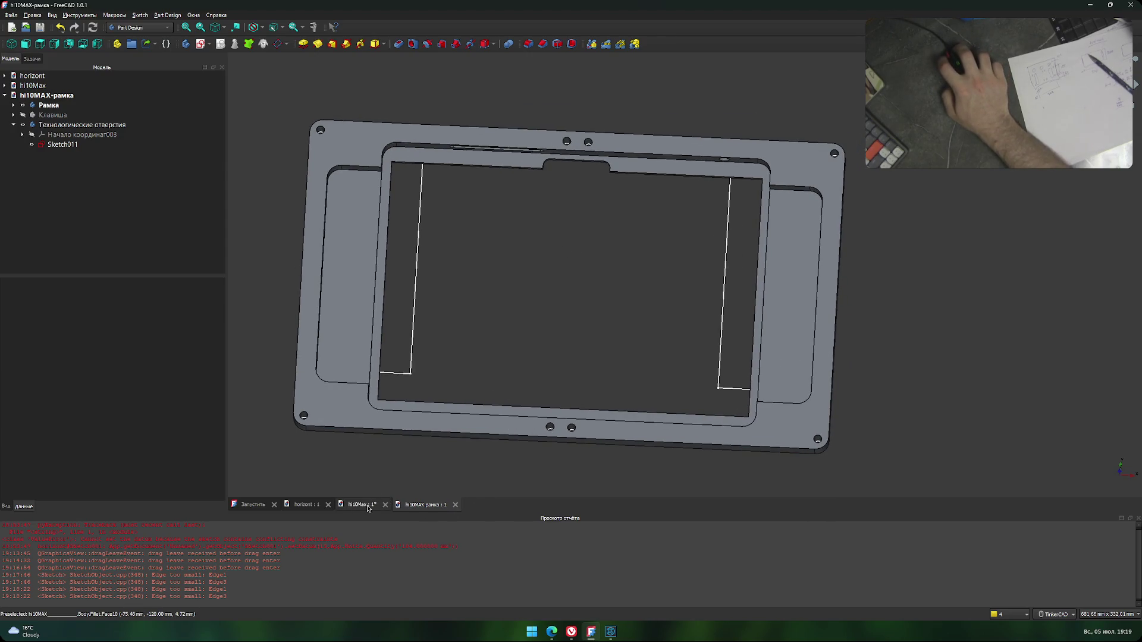
Close hi10Max, discarding its unsaved changes.
{"action": "left_click", "coordinate": [366, 506]}
{"action": "left_click", "coordinate": [387, 504]}
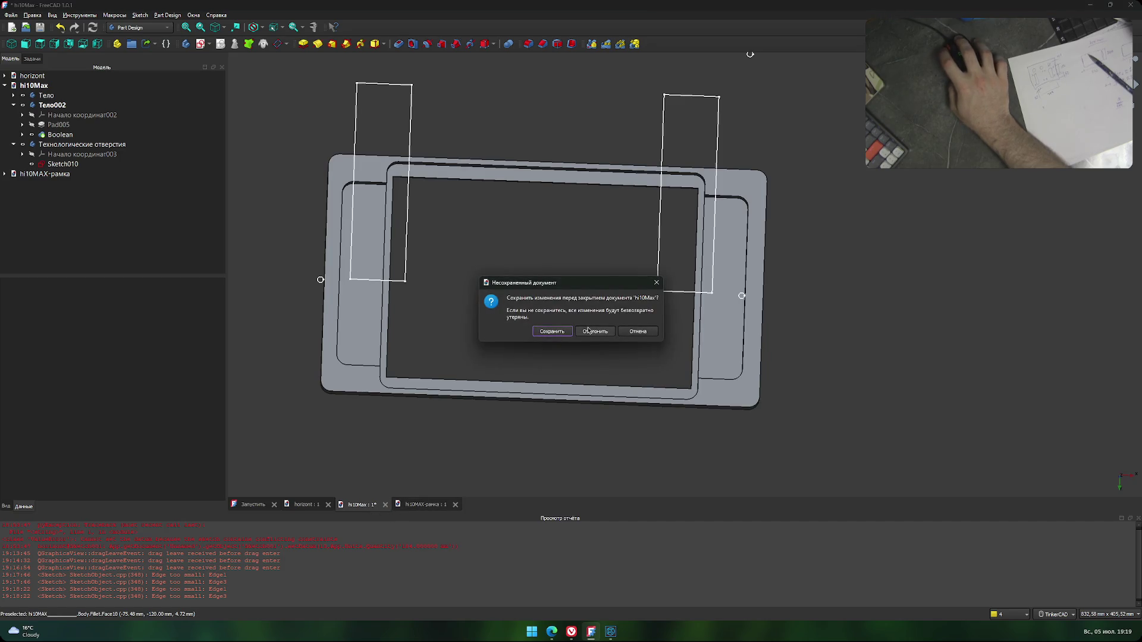
{"action": "left_click", "coordinate": [593, 331]}
Copy the Тело планшета body from horizont together with all its dependencies.
{"action": "left_click", "coordinate": [304, 505]}
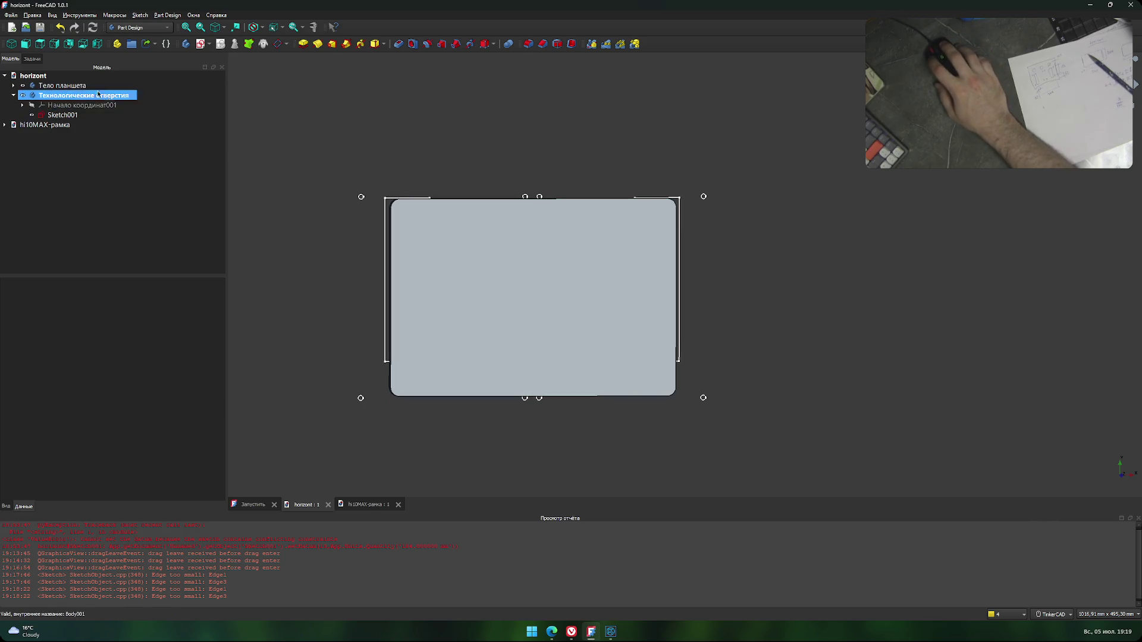
{"action": "left_click", "coordinate": [70, 87]}
{"action": "key", "text": "ctrl+c"}
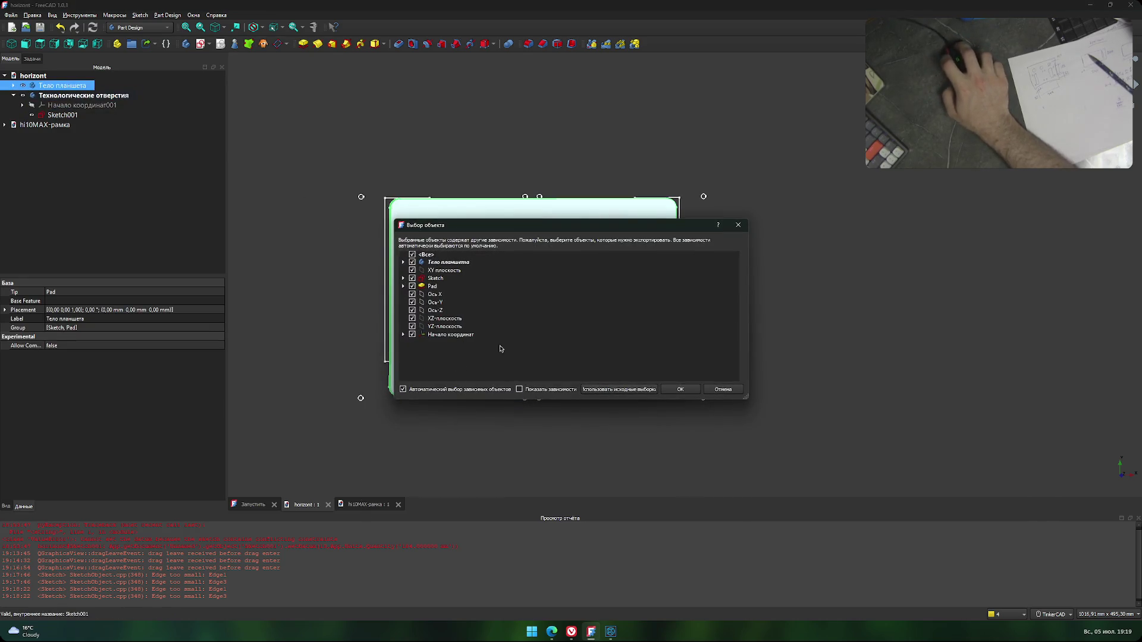
{"action": "left_click", "coordinate": [683, 393]}
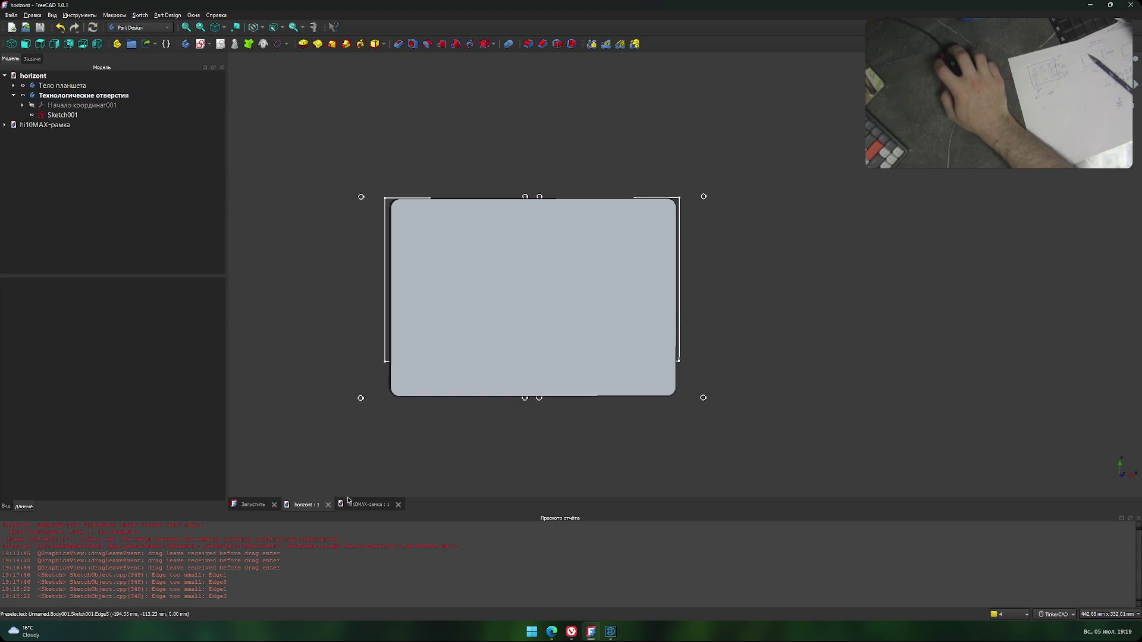
Paste the tablet body into hi10MAX-рамка and open the context menu on its plate.
{"action": "left_click", "coordinate": [366, 504]}
{"action": "key", "text": "ctrl+v"}
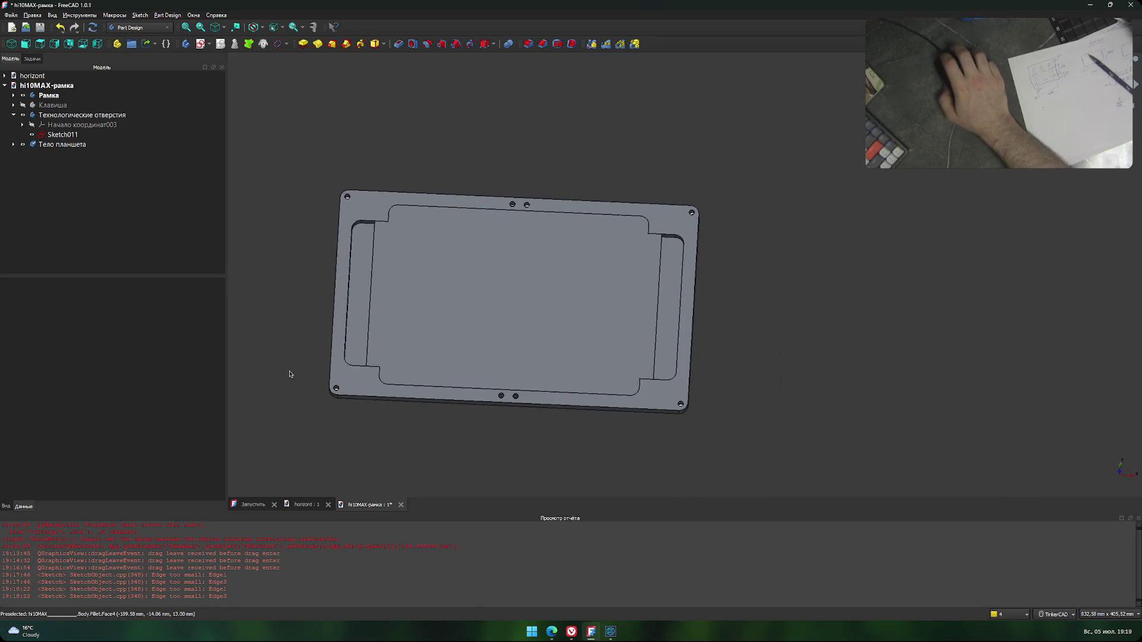
{"action": "mouse_move", "coordinate": [497, 436]}
{"action": "right_mouse_down"}
{"action": "mouse_move", "coordinate": [493, 459]}
{"action": "mouse_move", "coordinate": [492, 447]}
{"action": "right_mouse_up"}
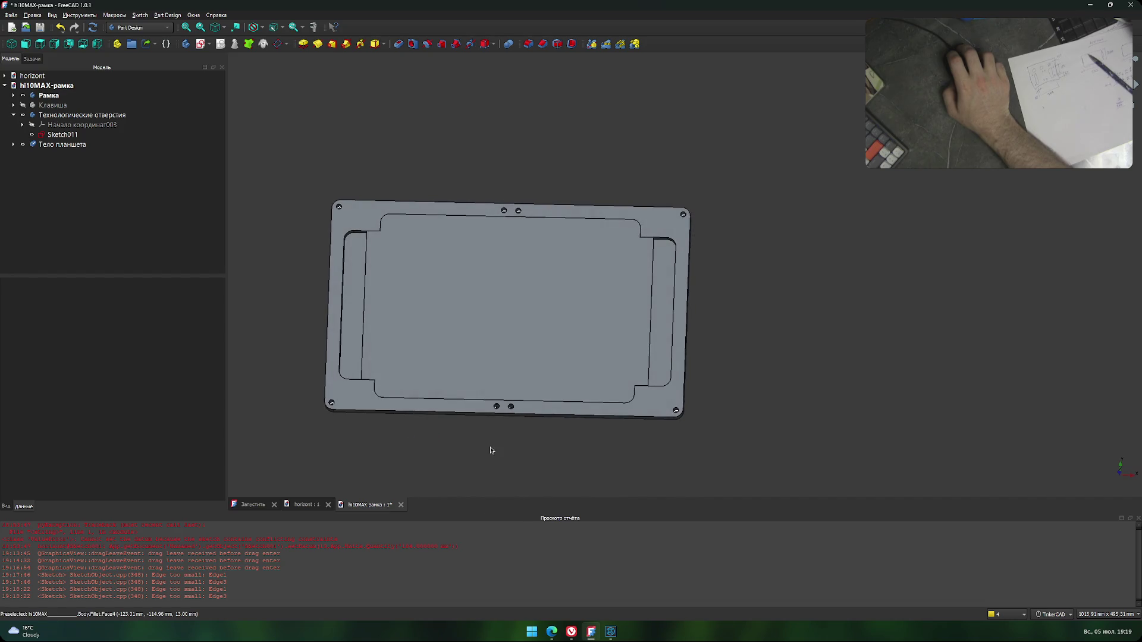
{"action": "scroll", "coordinate": [464, 303], "scroll_direction": "down", "scroll_amount": 1}
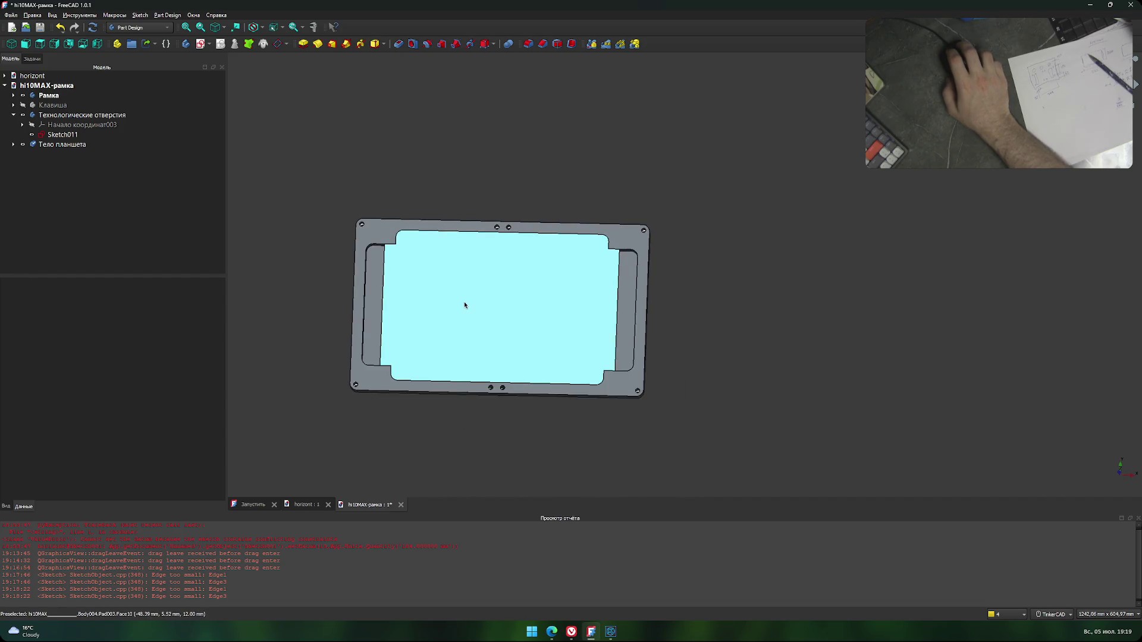
{"action": "scroll", "coordinate": [464, 300], "scroll_direction": "up", "scroll_amount": 4}
{"action": "scroll", "coordinate": [464, 298], "scroll_direction": "down", "scroll_amount": 1}
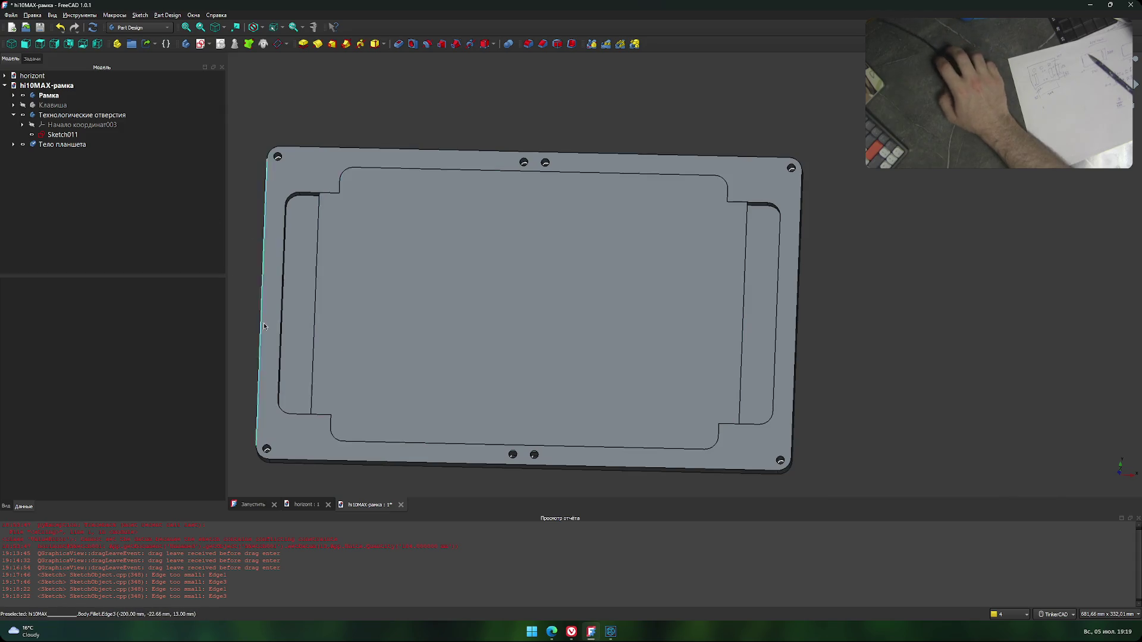
{"action": "left_click", "coordinate": [346, 263]}
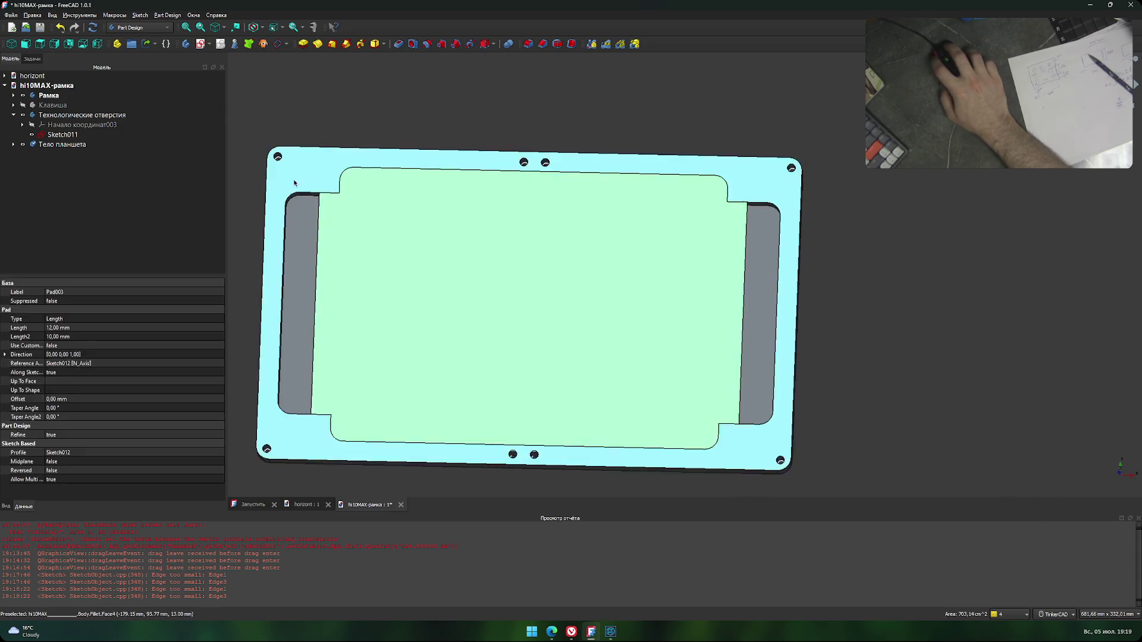
{"action": "right_click", "coordinate": [325, 251]}
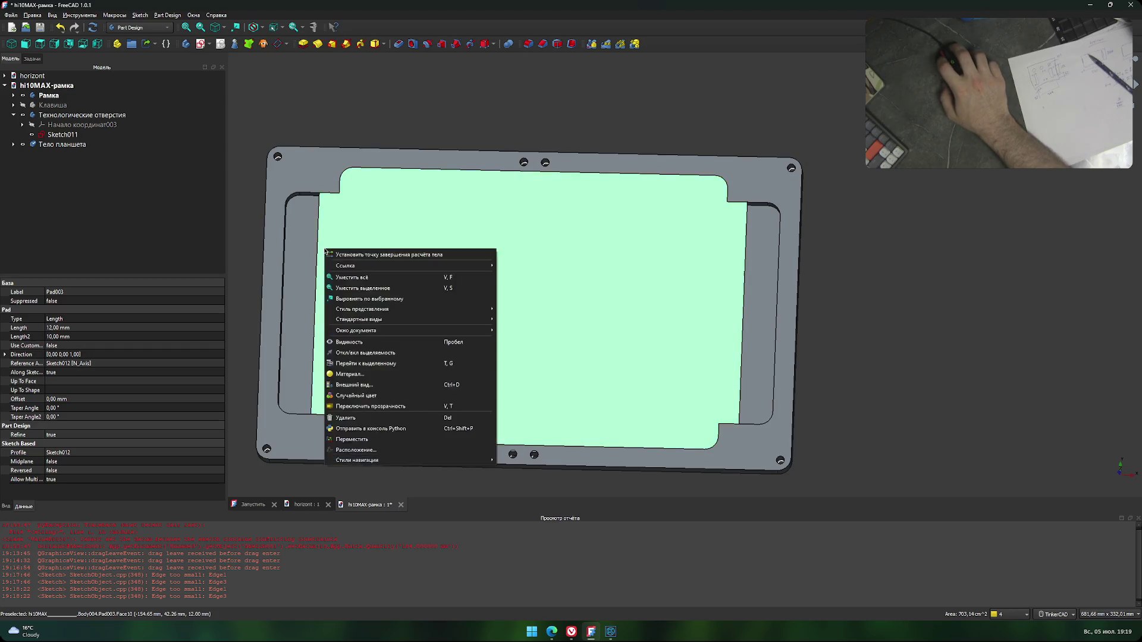
Nudge the tablet plate 10 mm along Y in Transform, then finish and select the body.
{"action": "left_click", "coordinate": [383, 438]}
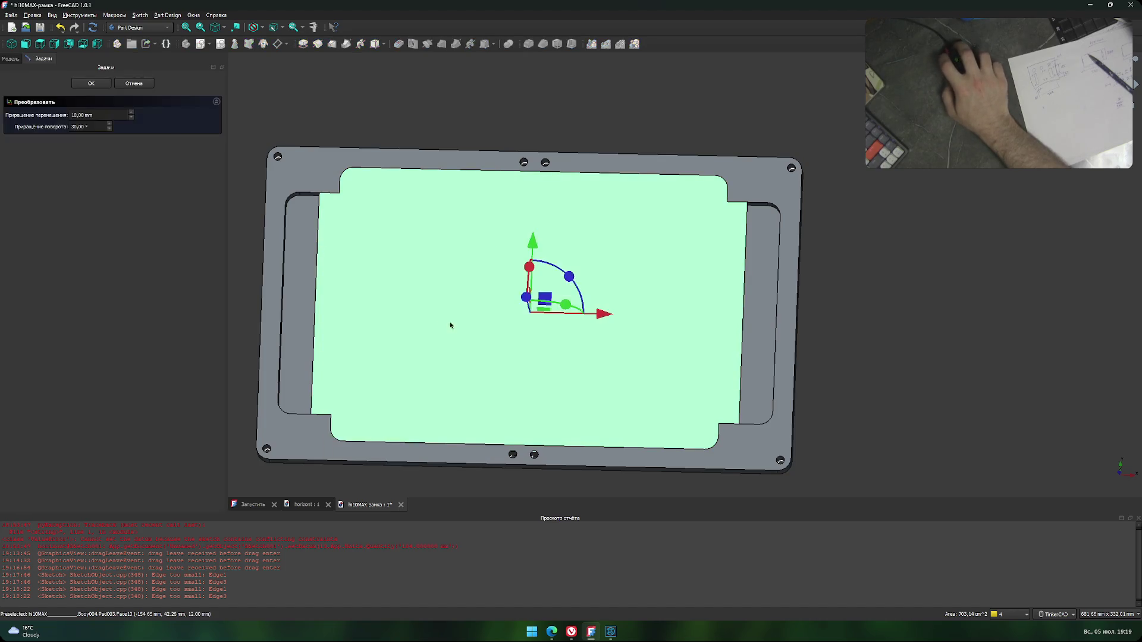
{"action": "mouse_move", "coordinate": [886, 399]}
{"action": "right_mouse_down"}
{"action": "mouse_move", "coordinate": [837, 389]}
{"action": "mouse_move", "coordinate": [791, 357]}
{"action": "right_mouse_up"}
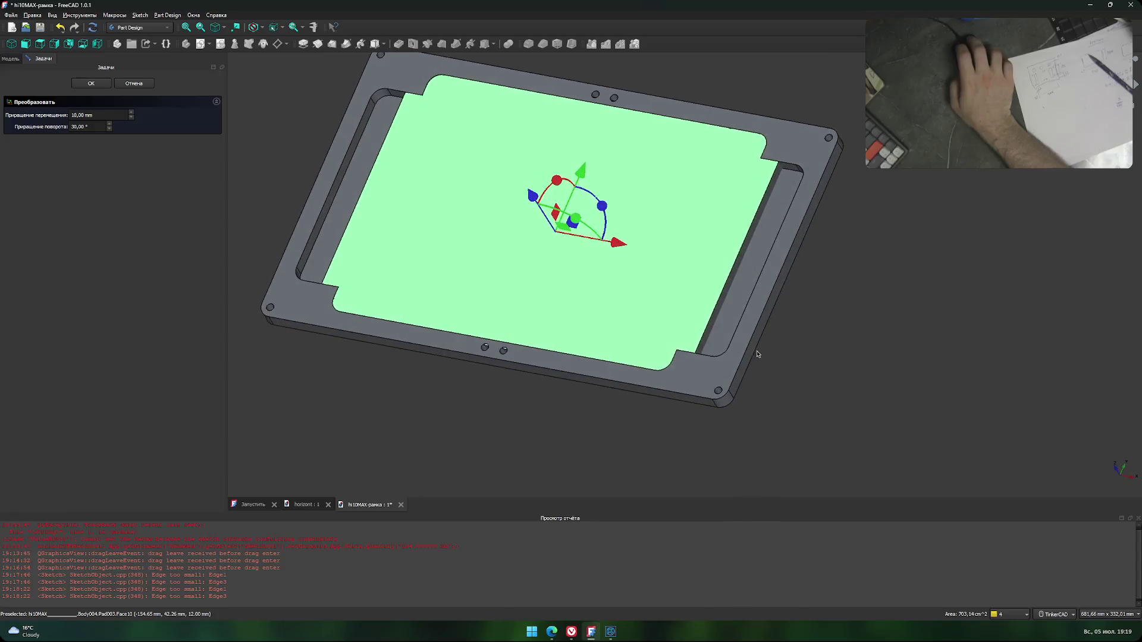
{"action": "left_click_drag", "start_coordinate": [533, 196], "coordinate": [538, 204]}
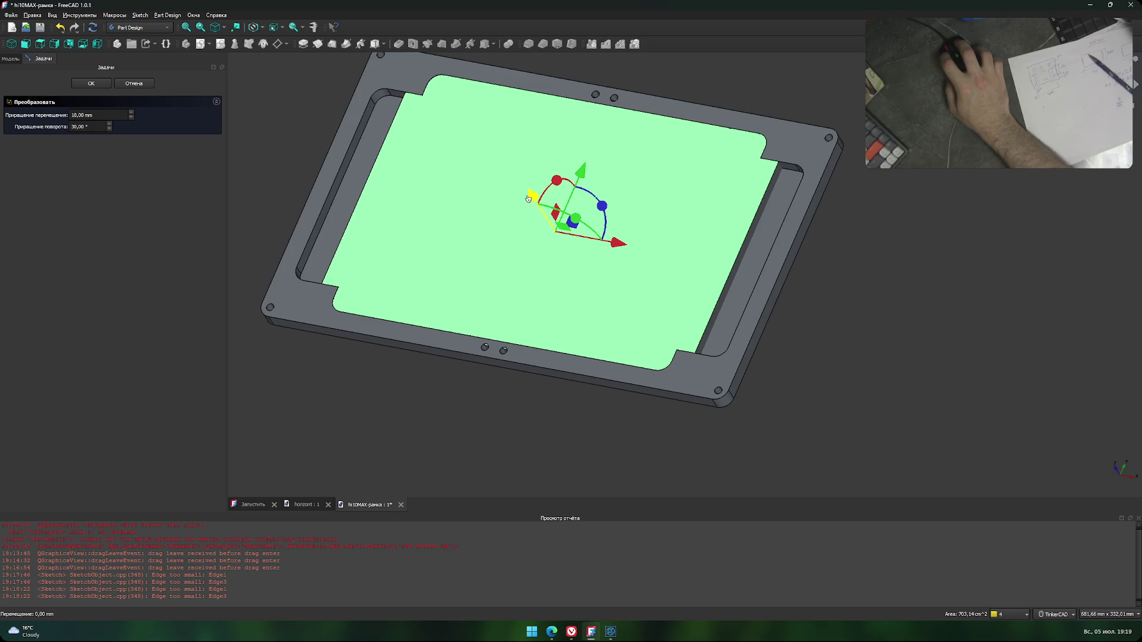
{"action": "left_click_drag", "start_coordinate": [528, 198], "coordinate": [526, 197]}
{"action": "mouse_move", "coordinate": [814, 349]}
{"action": "right_mouse_down"}
{"action": "mouse_move", "coordinate": [601, 229]}
{"action": "mouse_move", "coordinate": [509, 422]}
{"action": "mouse_move", "coordinate": [492, 309]}
{"action": "right_mouse_up"}
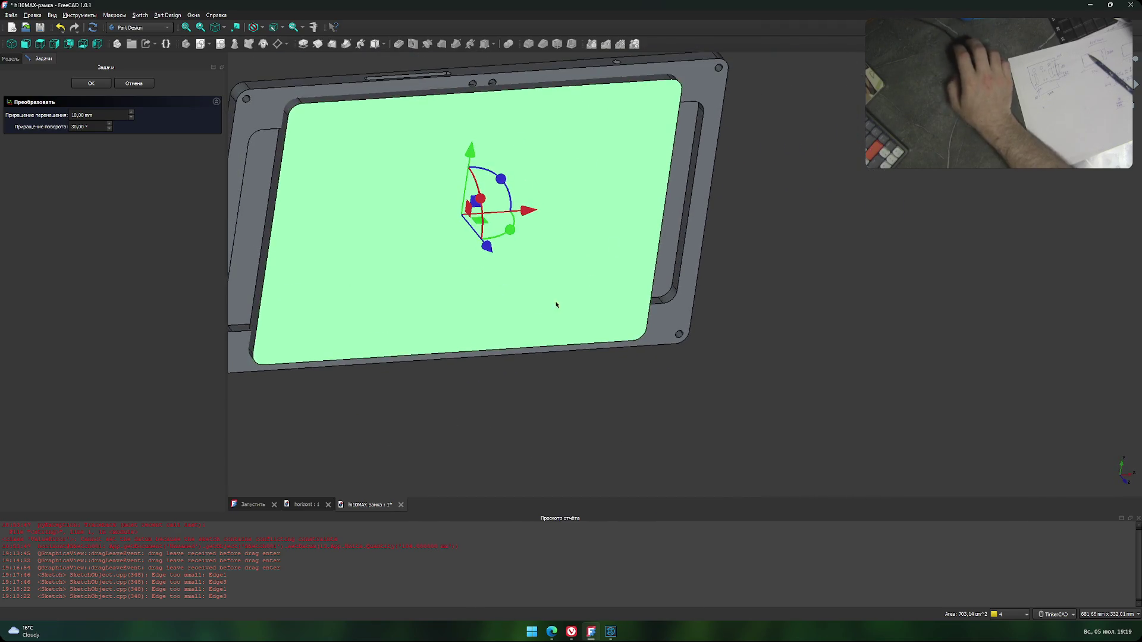
{"action": "right_click_drag", "start_coordinate": [547, 403], "coordinate": [431, 128]}
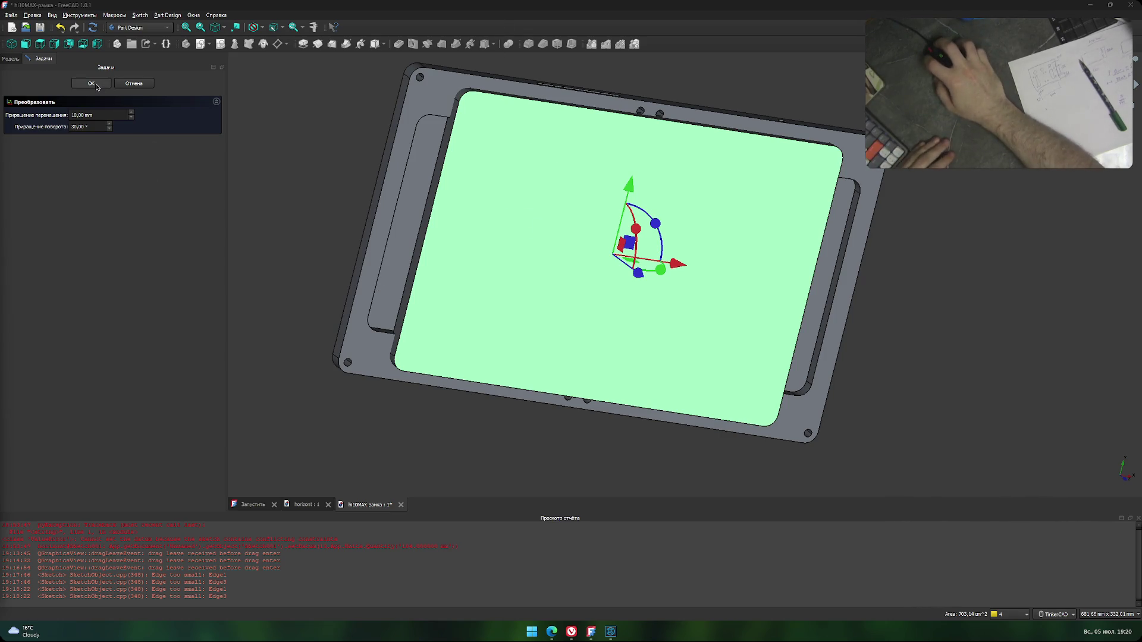
{"action": "key", "text": "Escape"}
{"action": "left_click", "coordinate": [274, 207]}
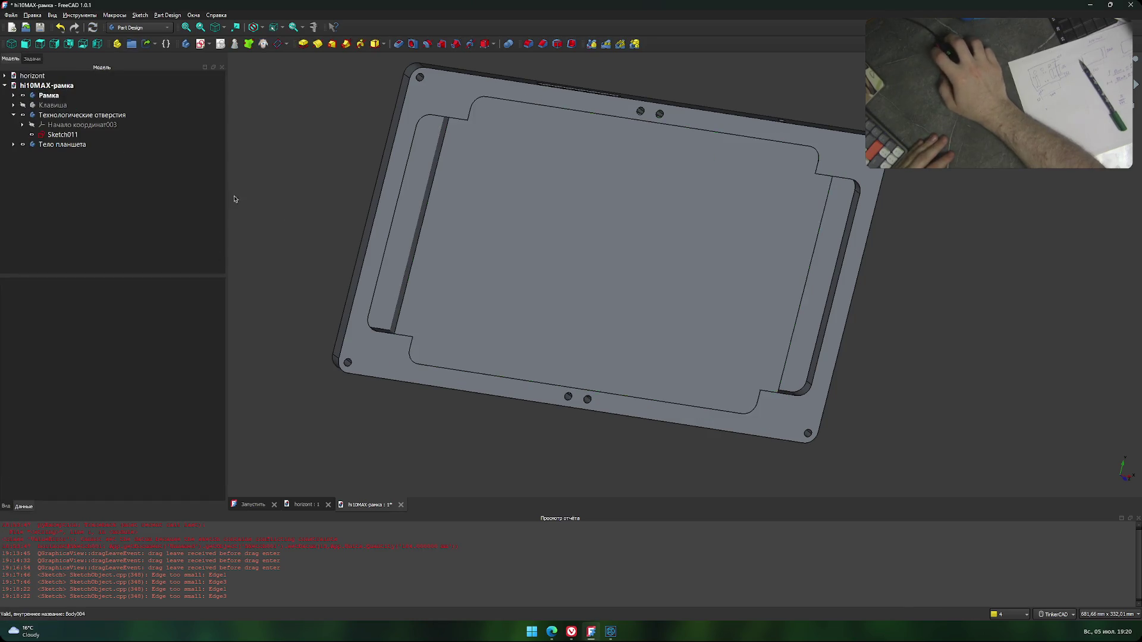
Hide Рамка so the tablet plate and hole outlines show, and inspect them face-on.
{"action": "left_click", "coordinate": [22, 145]}
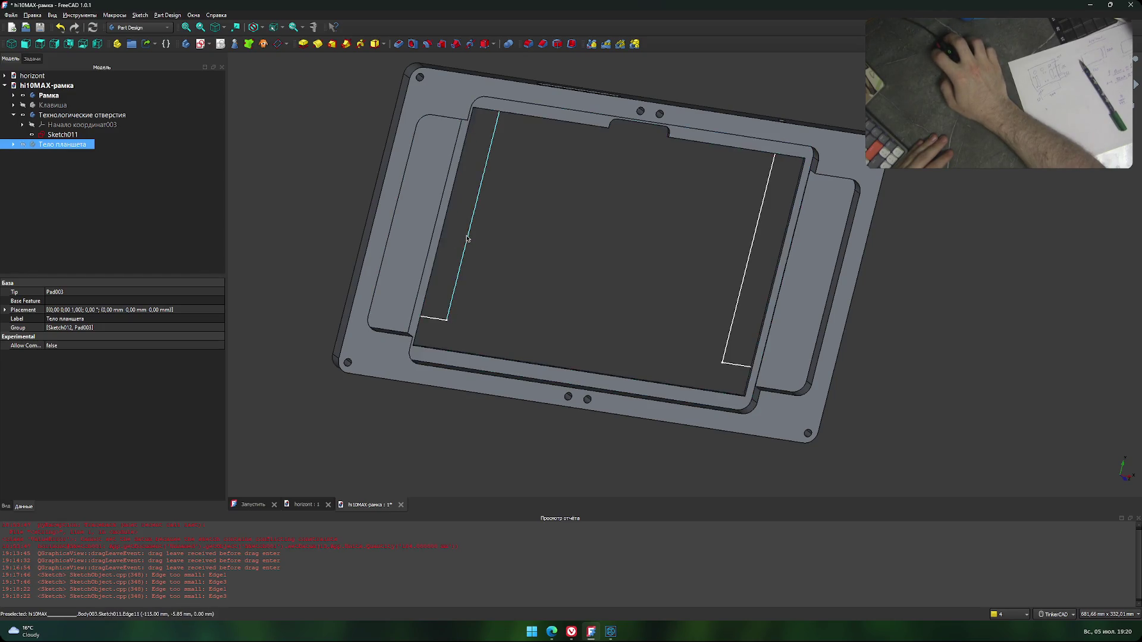
{"action": "left_click", "coordinate": [541, 297]}
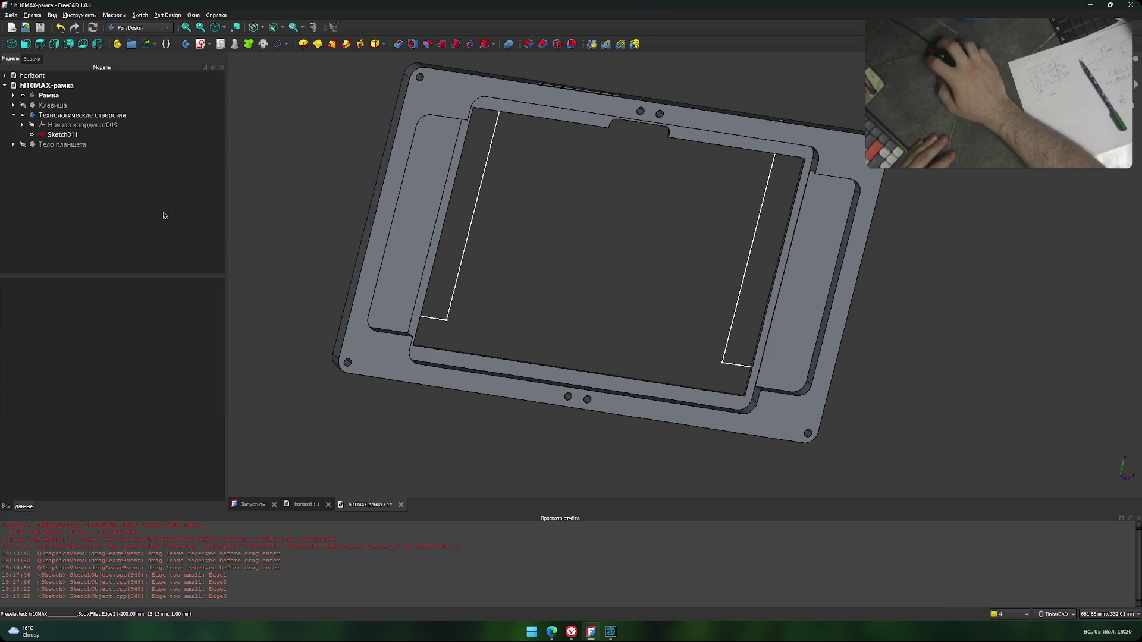
{"action": "left_click", "coordinate": [27, 144]}
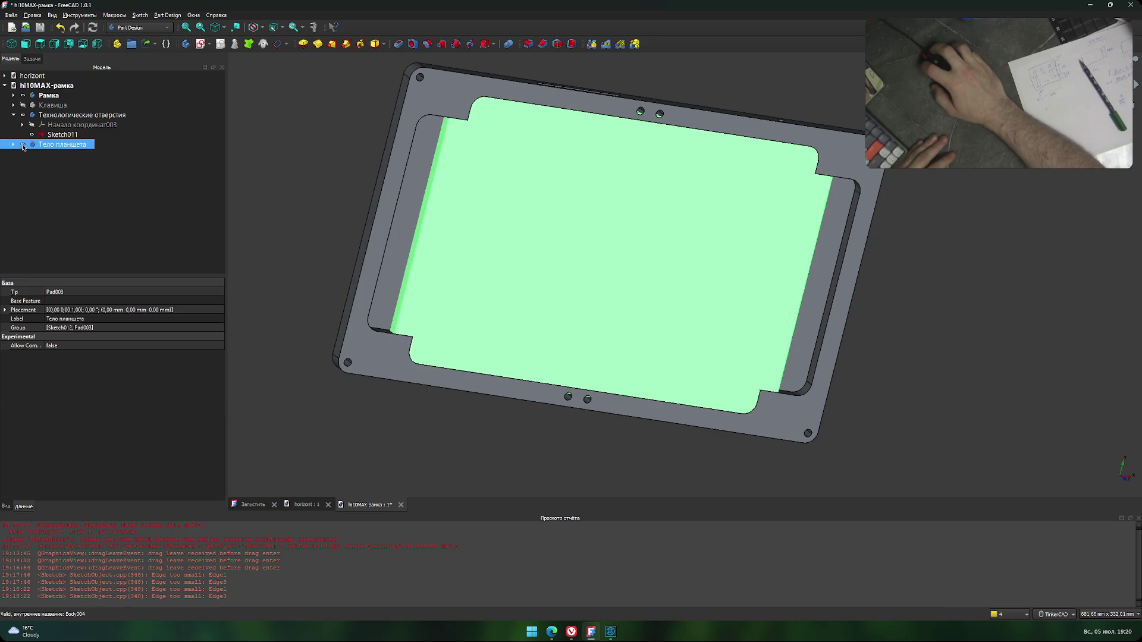
{"action": "left_click", "coordinate": [23, 96]}
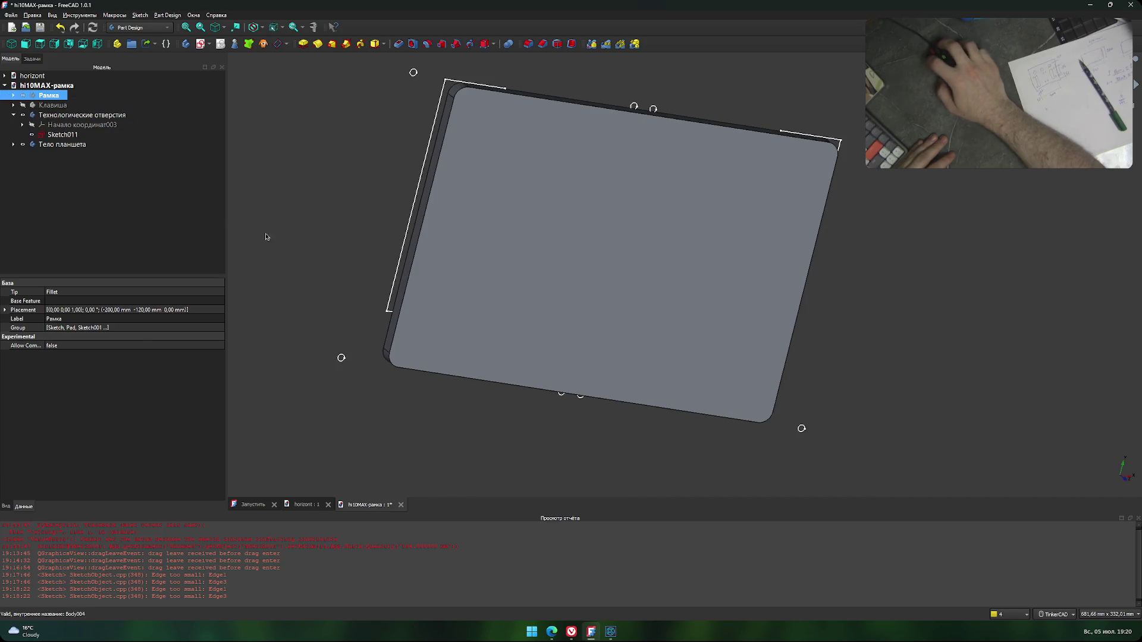
{"action": "left_click", "coordinate": [393, 286]}
{"action": "mouse_move", "coordinate": [323, 242]}
{"action": "right_mouse_down"}
{"action": "mouse_move", "coordinate": [580, 273]}
{"action": "mouse_move", "coordinate": [718, 308]}
{"action": "mouse_move", "coordinate": [832, 426]}
{"action": "right_mouse_up"}
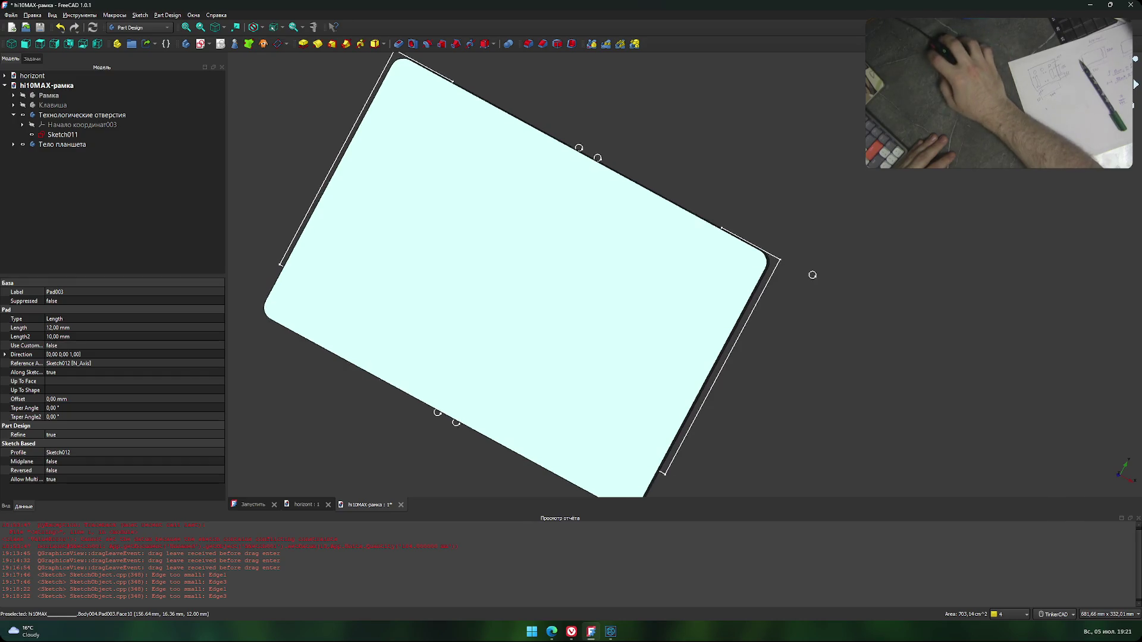
{"action": "key", "text": "2"}
{"action": "mouse_move", "coordinate": [913, 199]}
{"action": "right_mouse_down"}
{"action": "mouse_move", "coordinate": [884, 308]}
{"action": "mouse_move", "coordinate": [924, 311]}
{"action": "right_mouse_up"}
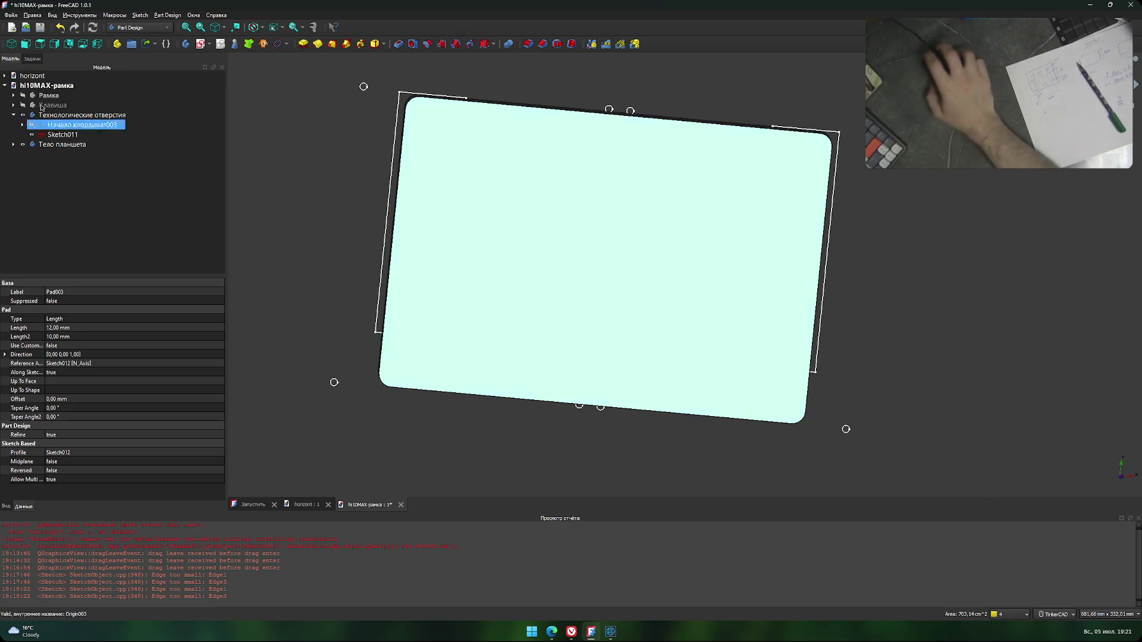
Save hi10MAX-рамка, then briefly bring up and dismiss the KOMPAS-3D reference drawing.
{"action": "left_click", "coordinate": [302, 288]}
{"action": "scroll", "coordinate": [283, 303], "scroll_direction": "down", "scroll_amount": 2}
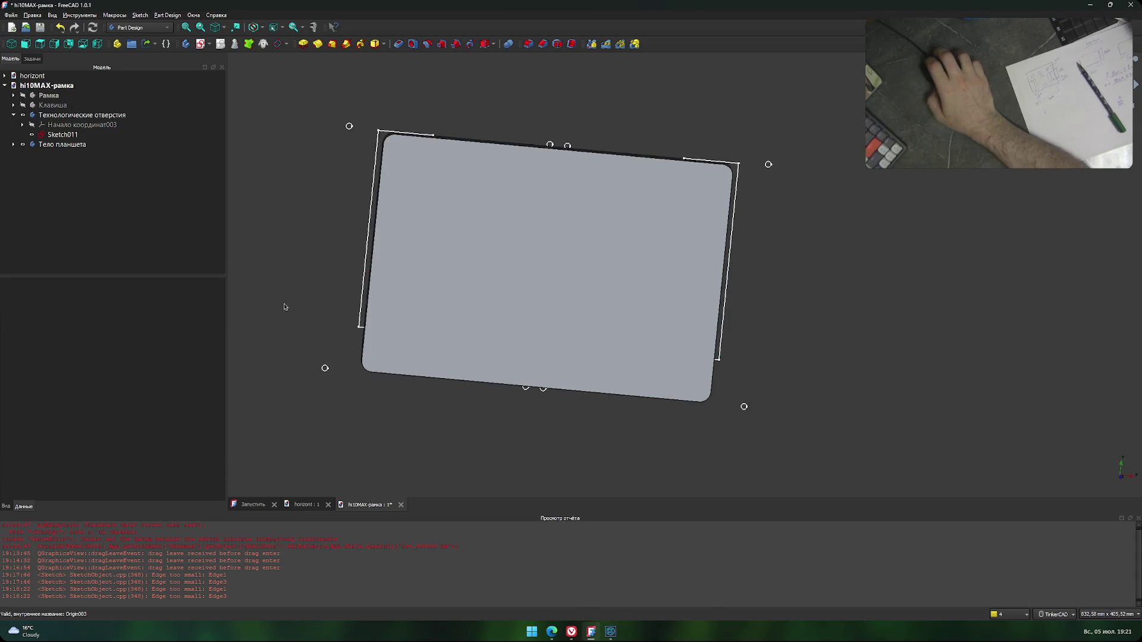
{"action": "middle_click_drag", "start_coordinate": [283, 308], "coordinate": [311, 321]}
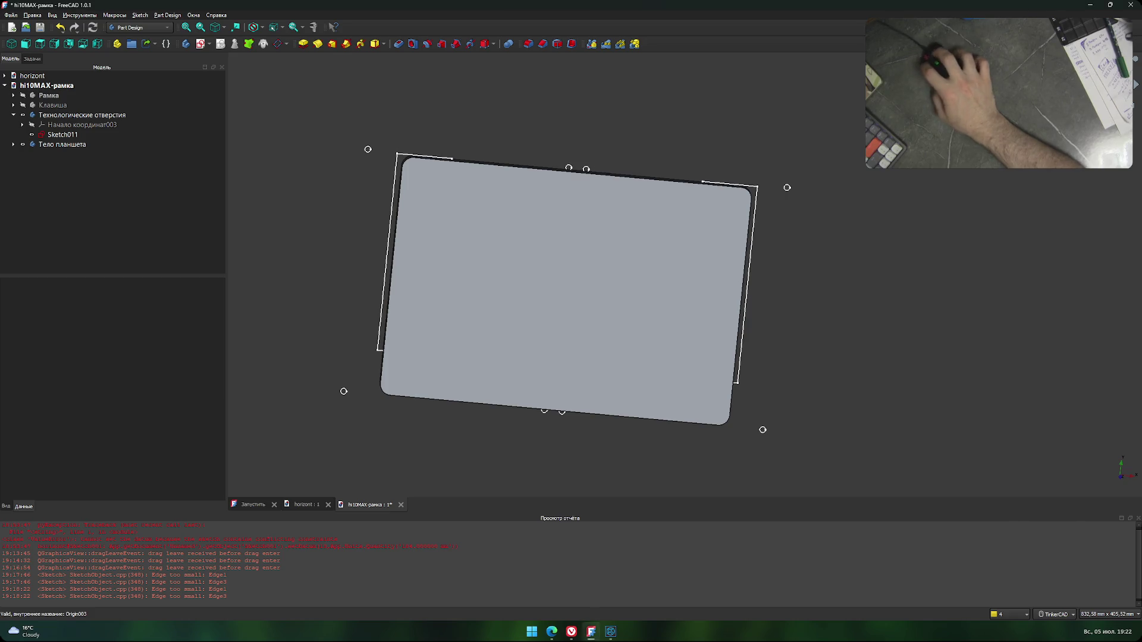
{"action": "key", "text": "ctrl+s"}
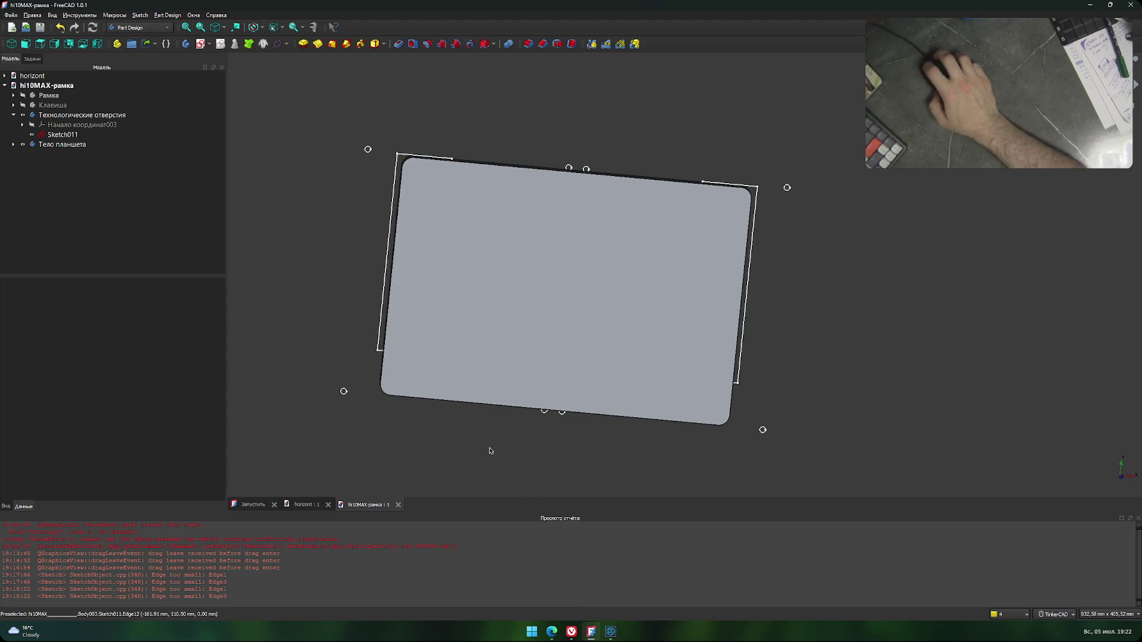
{"action": "left_click", "coordinate": [610, 632]}
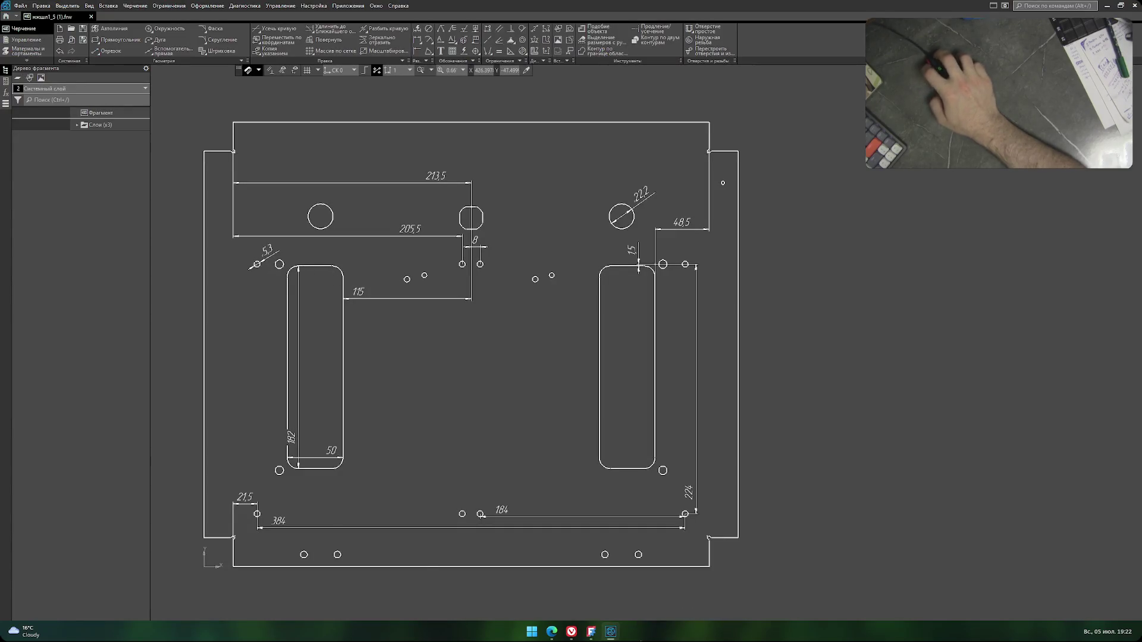
{"action": "key", "text": "super+Down"}
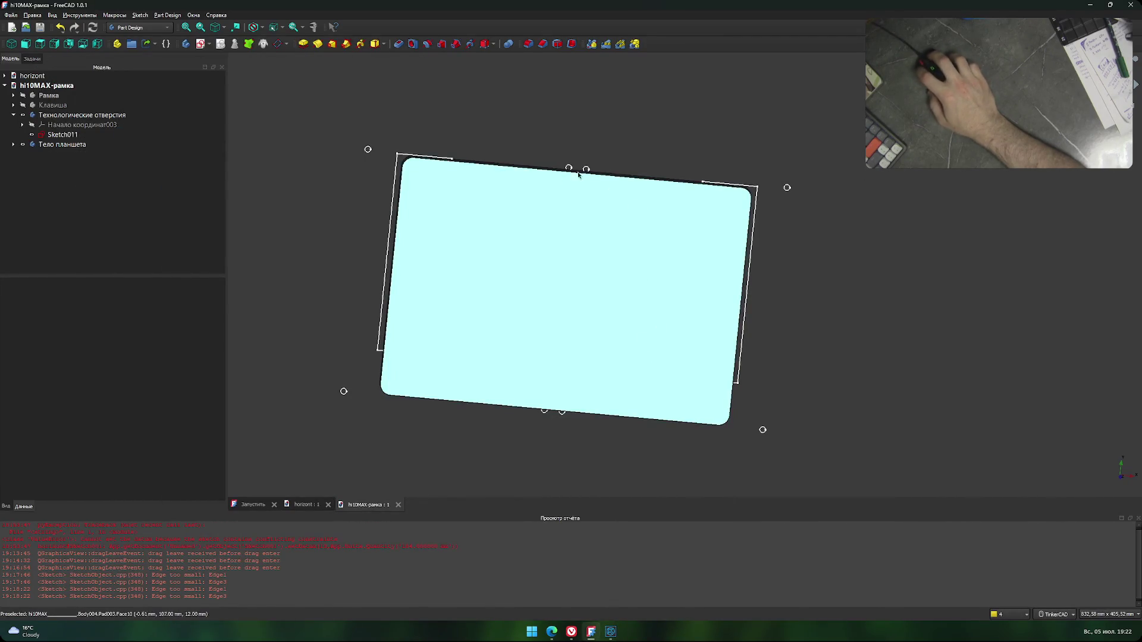
{"action": "scroll", "coordinate": [568, 171], "scroll_direction": "up", "scroll_amount": 5}
{"action": "scroll", "coordinate": [568, 170], "scroll_direction": "up", "scroll_amount": 5}
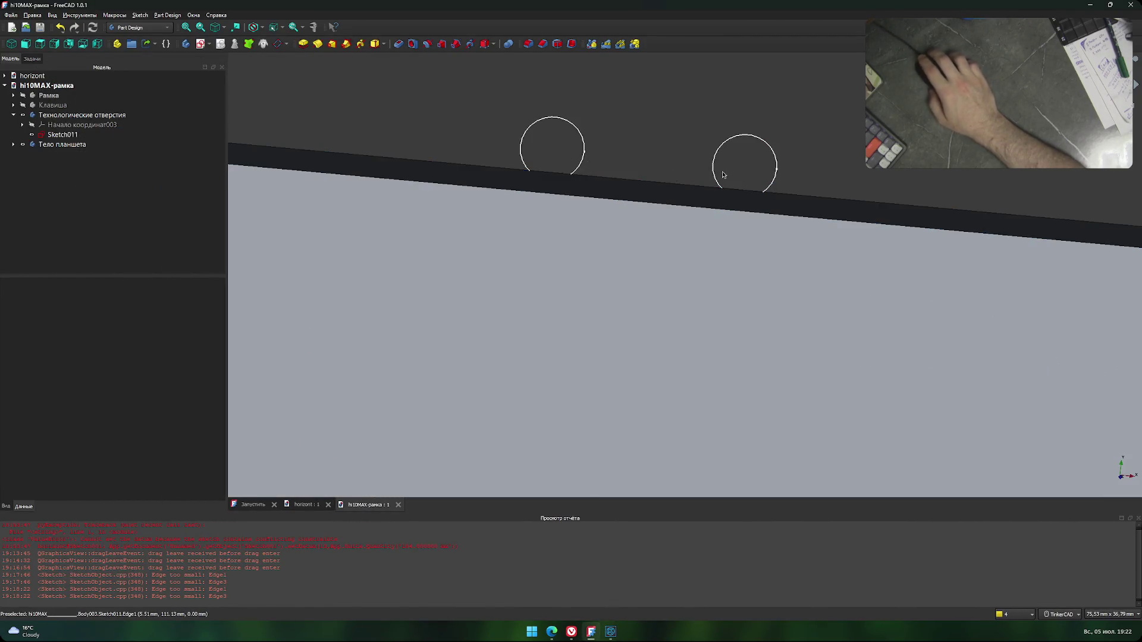
{"action": "scroll", "coordinate": [533, 156], "scroll_direction": "down", "scroll_amount": 3}
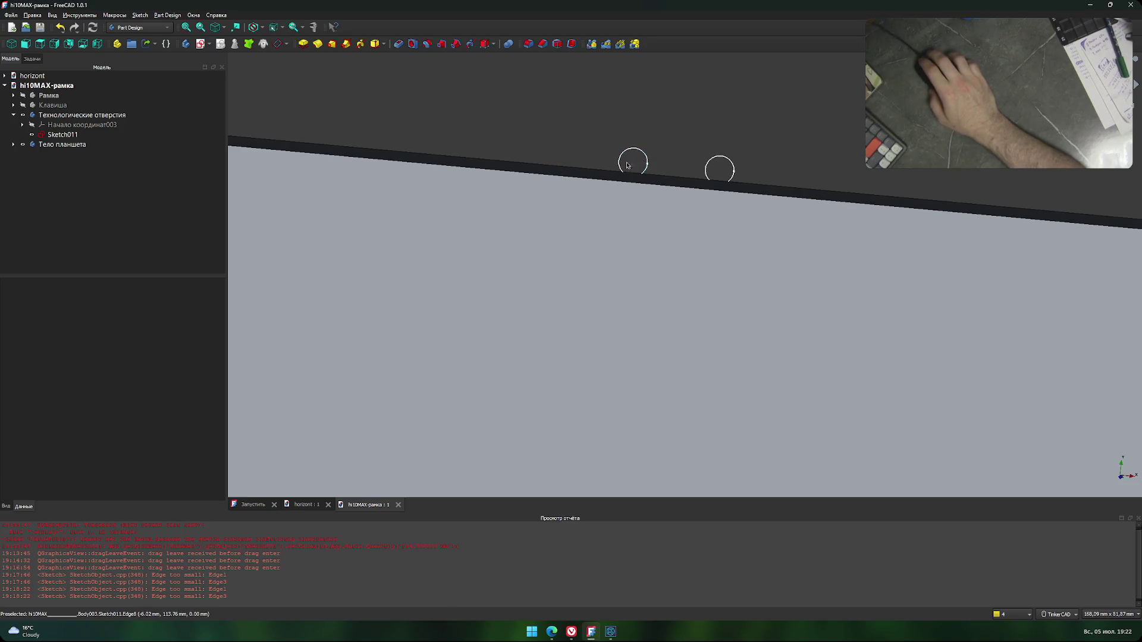
{"action": "scroll", "coordinate": [627, 163], "scroll_direction": "down", "scroll_amount": 1}
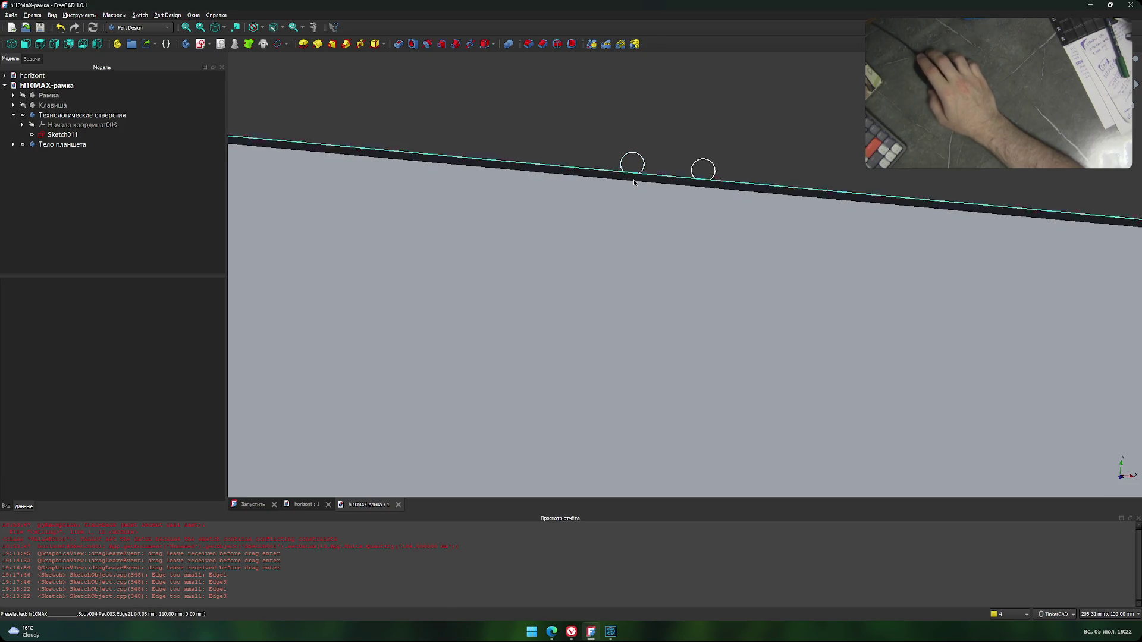
{"action": "scroll", "coordinate": [626, 164], "scroll_direction": "down", "scroll_amount": 6}
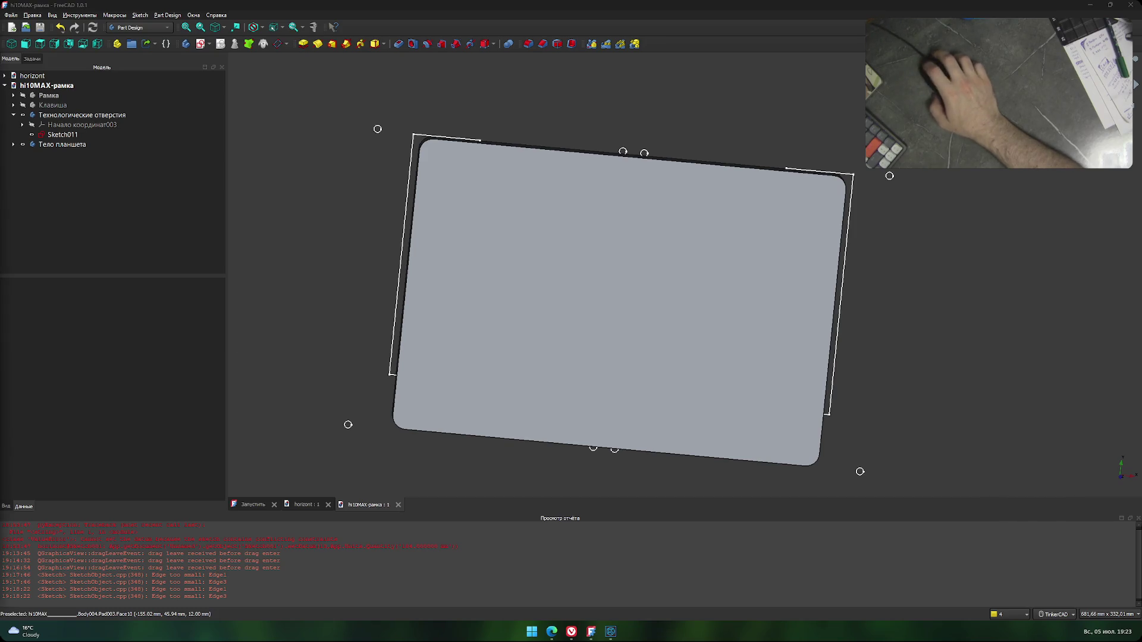
{"action": "key", "text": "alt+Tab"}
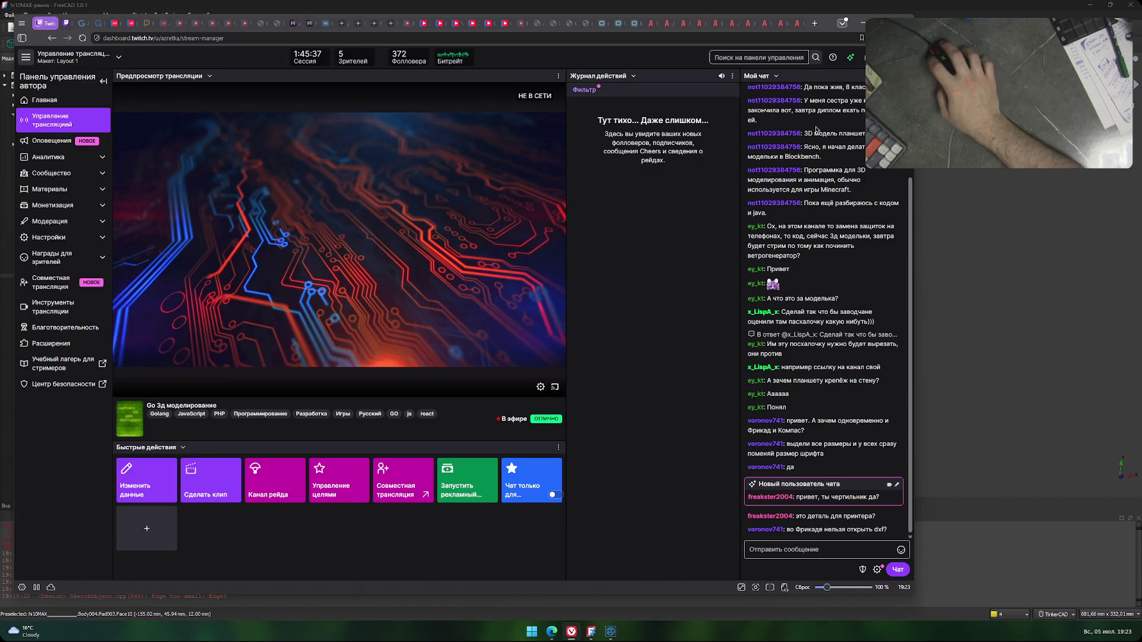
{"action": "left_click", "coordinate": [902, 76]}
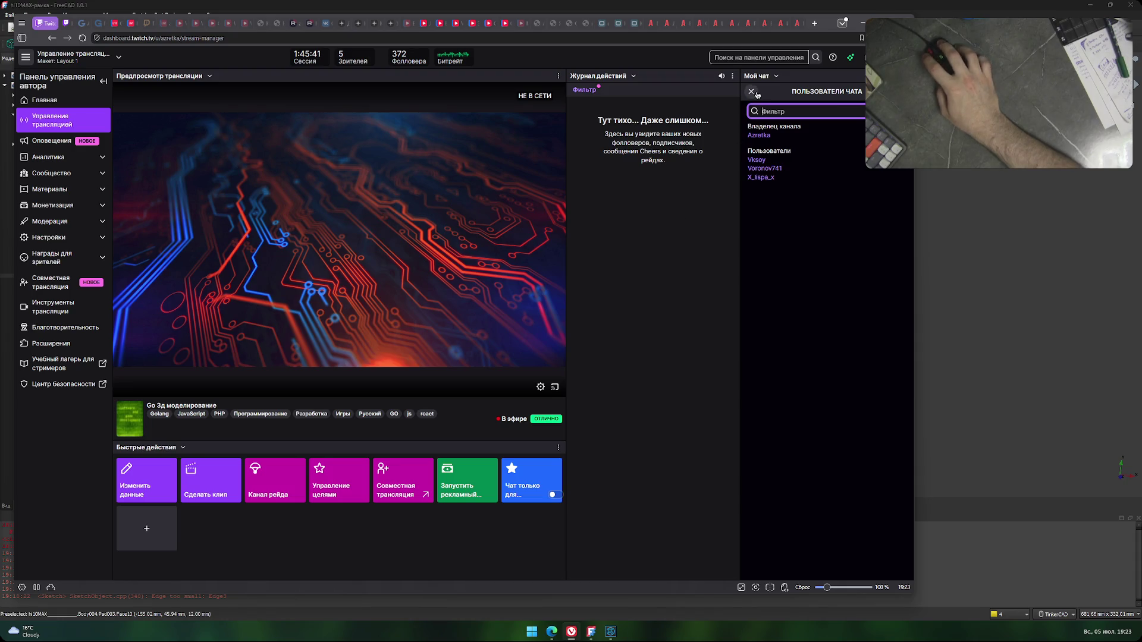
{"action": "left_click", "coordinate": [753, 93]}
{"action": "left_click", "coordinate": [753, 92]}
{"action": "key", "text": "alt+Tab"}
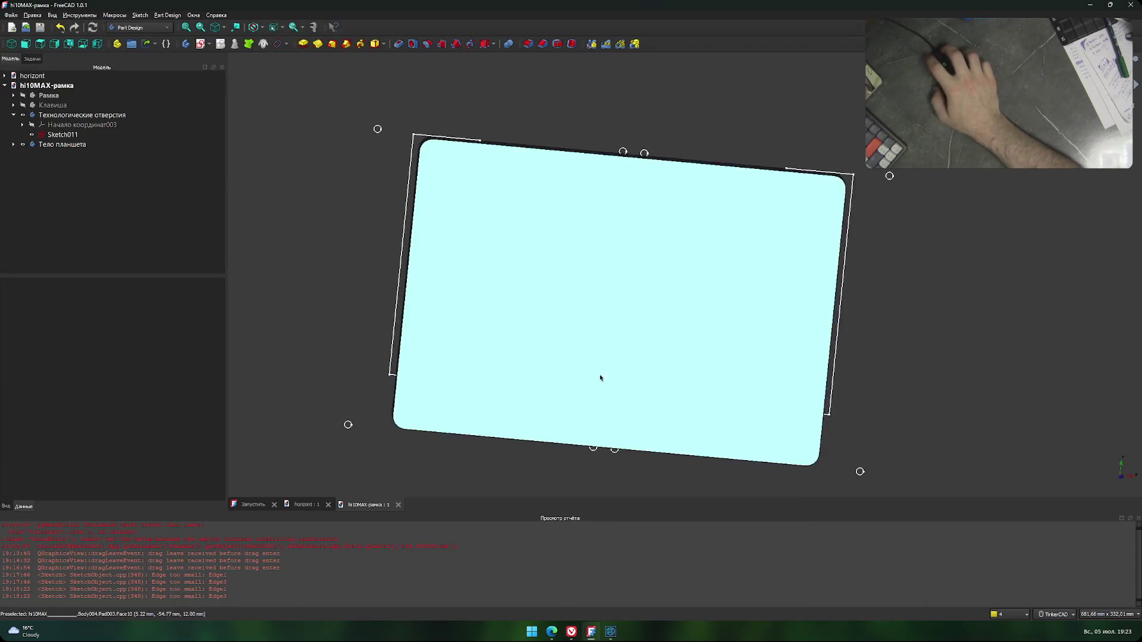
Hide the Тело планшета body in hi10MAX-рамка.
{"action": "middle_click_drag", "start_coordinate": [441, 475], "coordinate": [440, 437]}
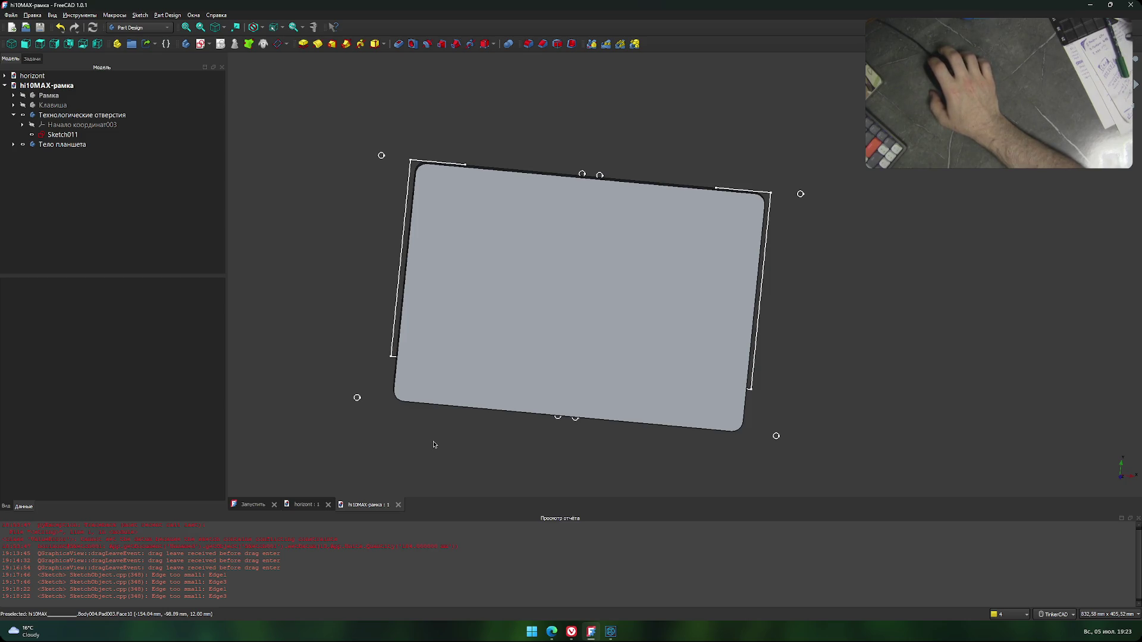
{"action": "left_click", "coordinate": [304, 504]}
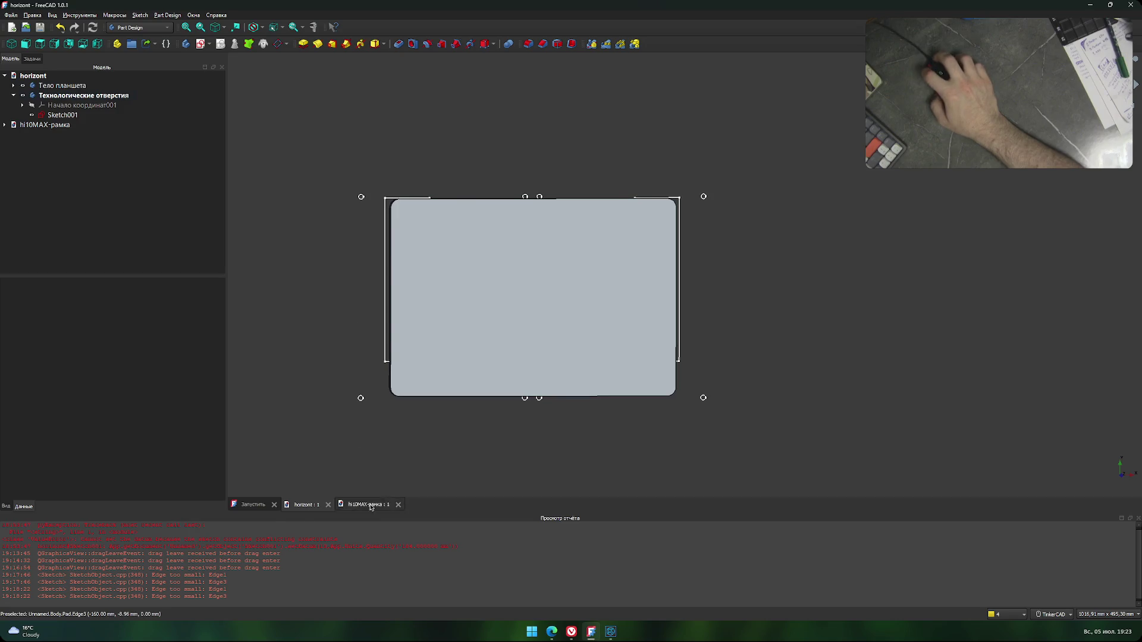
{"action": "left_click", "coordinate": [374, 504]}
{"action": "left_click", "coordinate": [22, 116]}
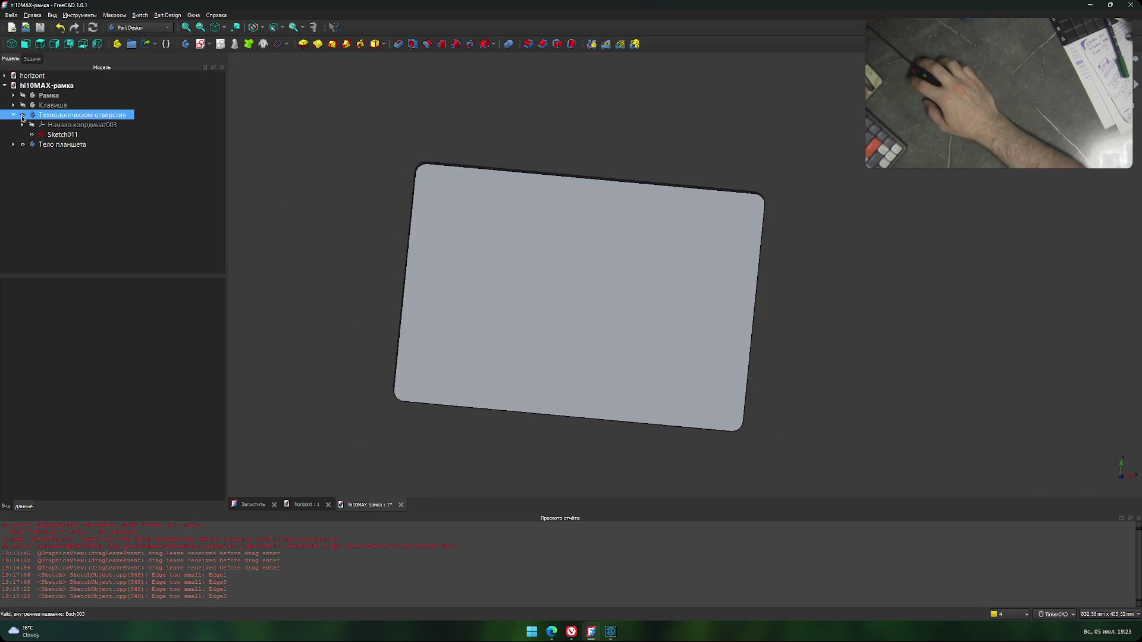
{"action": "left_click", "coordinate": [23, 125]}
{"action": "key", "text": "space"}
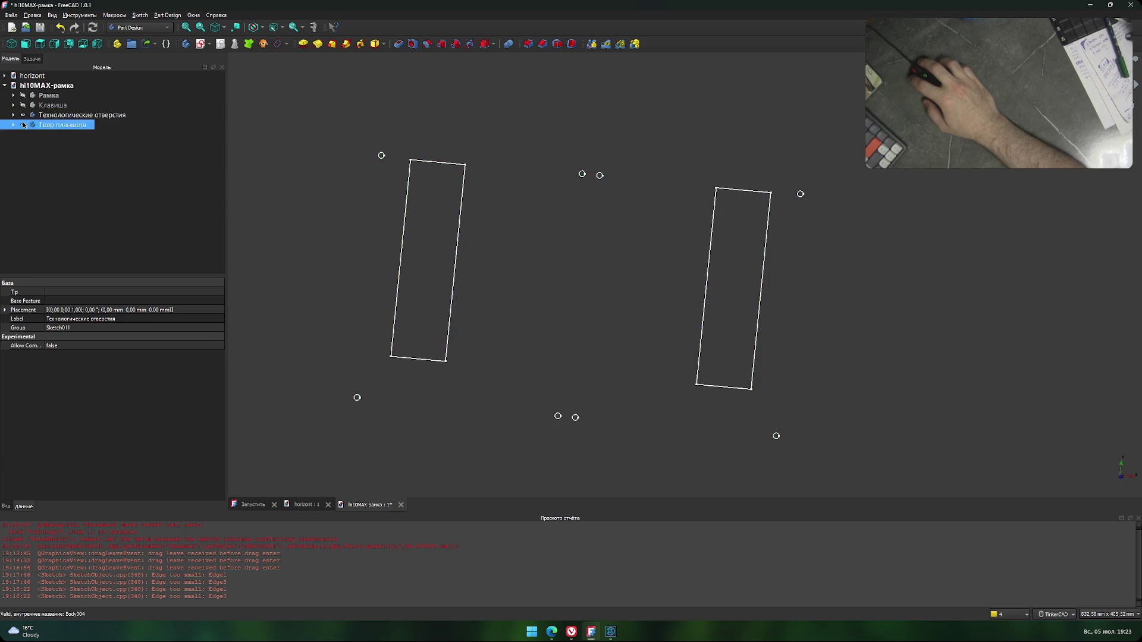
Make Рамка visible again, save hi10MAX-рамка, and switch to horizont.
{"action": "left_click", "coordinate": [23, 95]}
{"action": "left_click", "coordinate": [275, 283]}
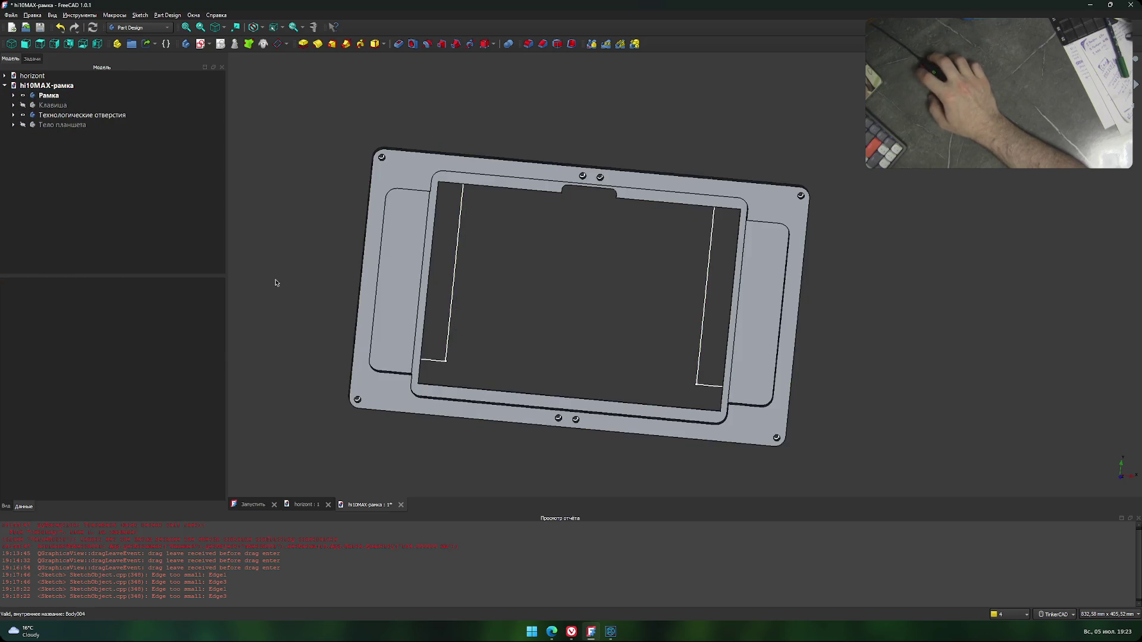
{"action": "key", "text": "ctrl+s"}
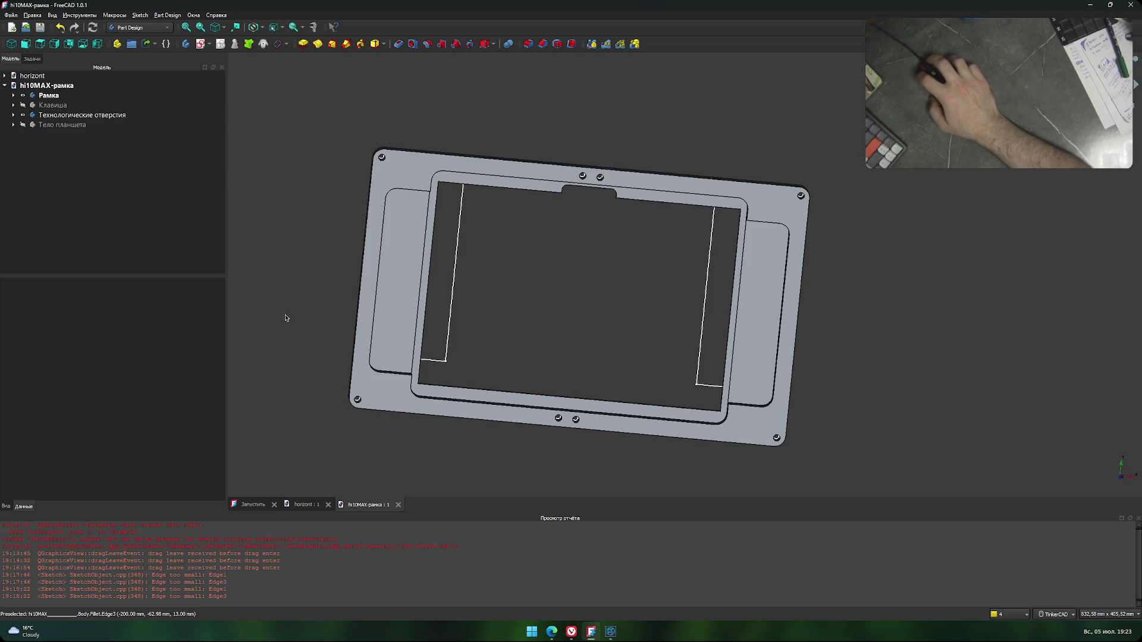
{"action": "left_click", "coordinate": [322, 500]}
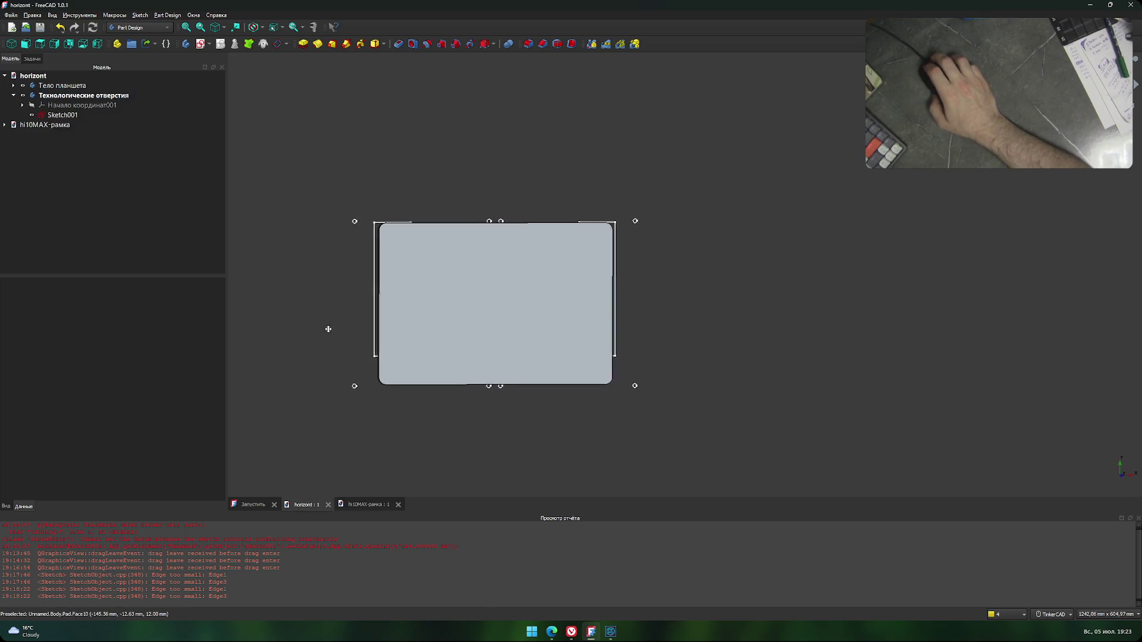
Pan the horizont model, then bring the Twitch stream manager browser to the front.
{"action": "middle_click_drag", "start_coordinate": [326, 330], "coordinate": [383, 328]}
{"action": "middle_click_drag", "start_coordinate": [364, 288], "coordinate": [326, 286]}
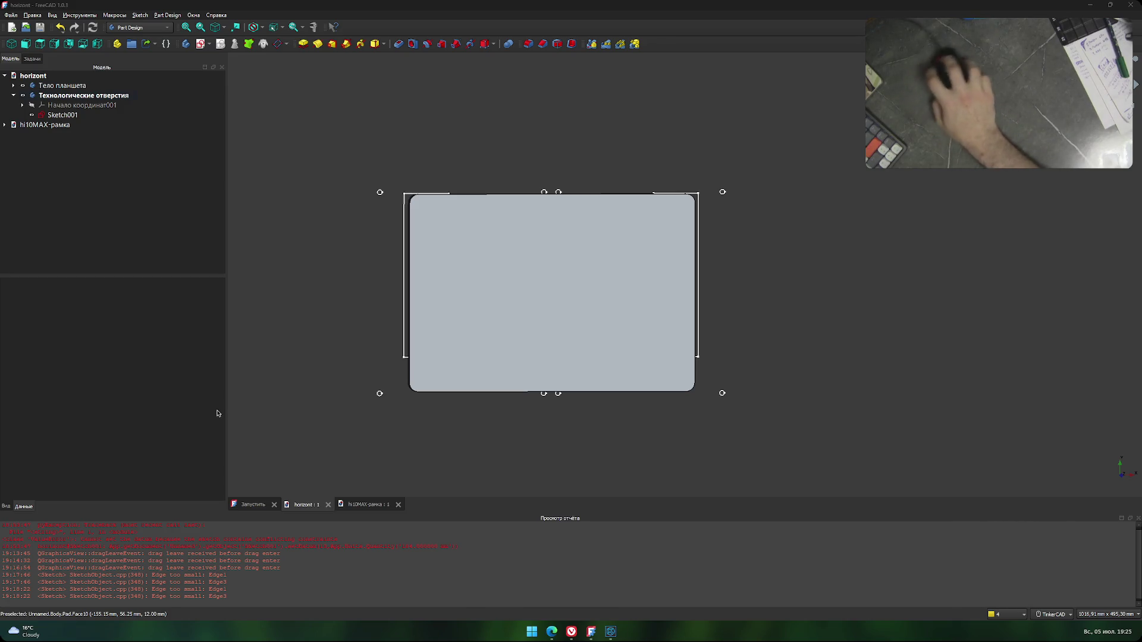
{"action": "left_click", "coordinate": [570, 632]}
{"action": "left_click", "coordinate": [571, 633]}
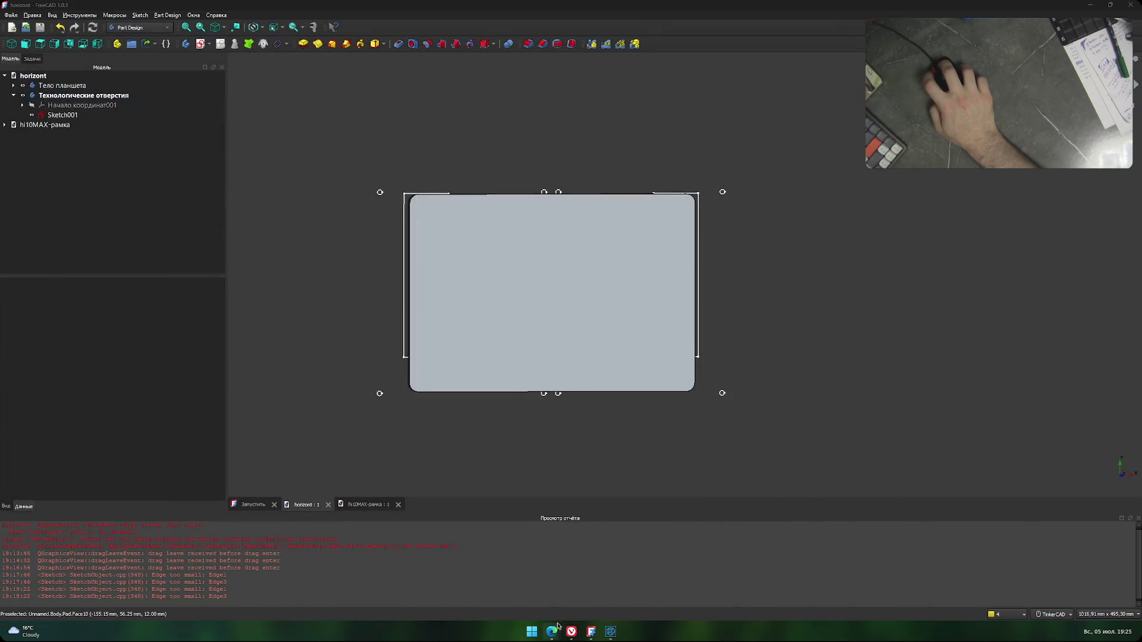
{"action": "left_click", "coordinate": [571, 632]}
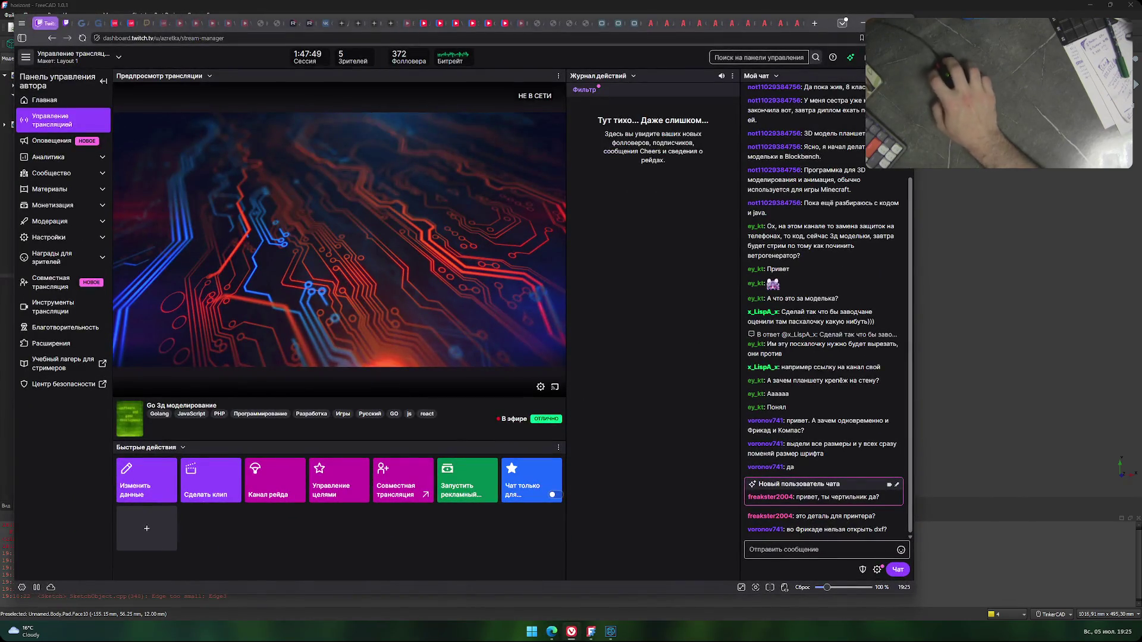